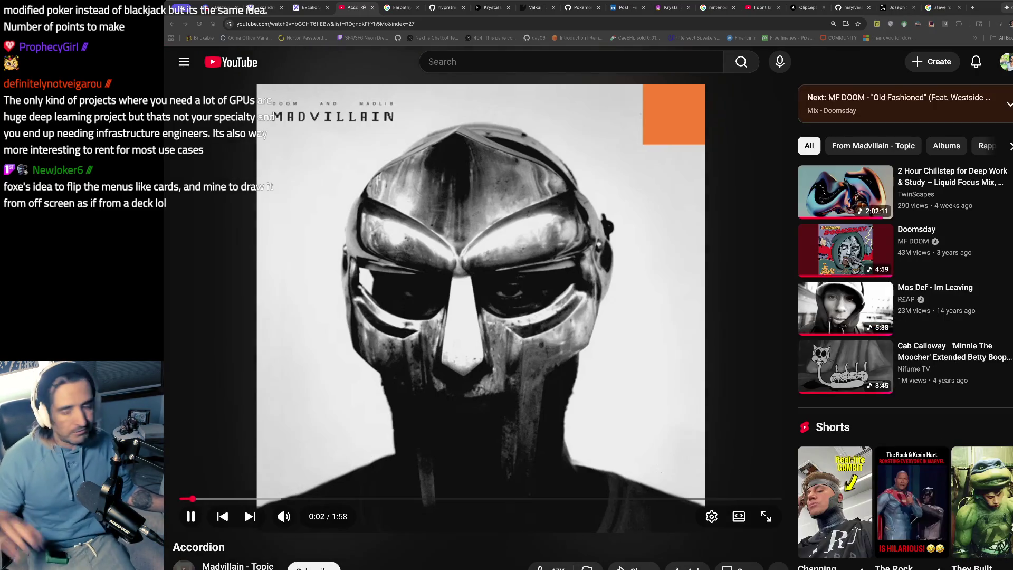
# Search Google for 'nanochat github' in a new tab and open the karpathy/nanochat repository result
pyautogui.click(404, 71)
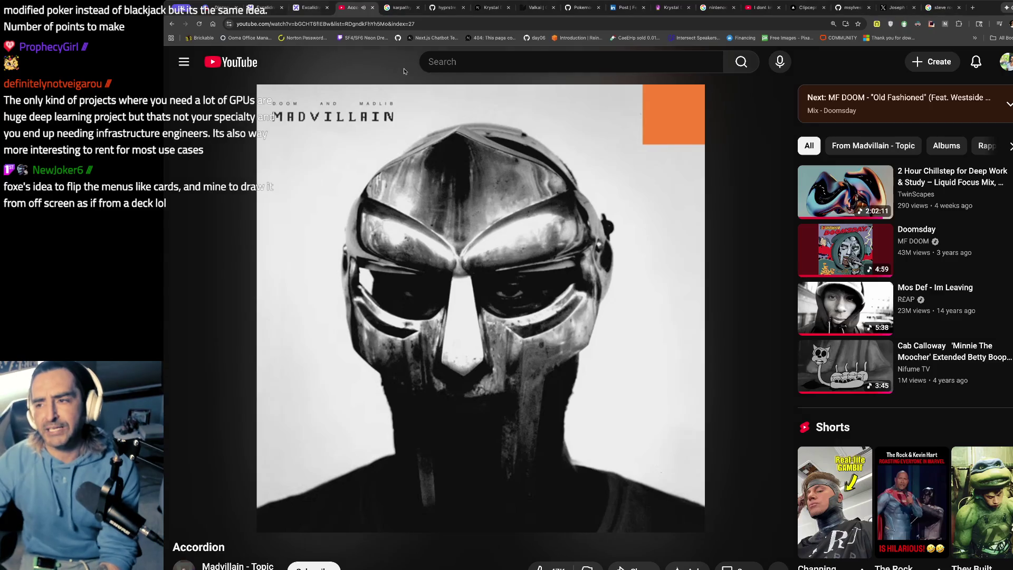
pyautogui.hotkey('ctrl', 't')
pyautogui.write('nanochat')
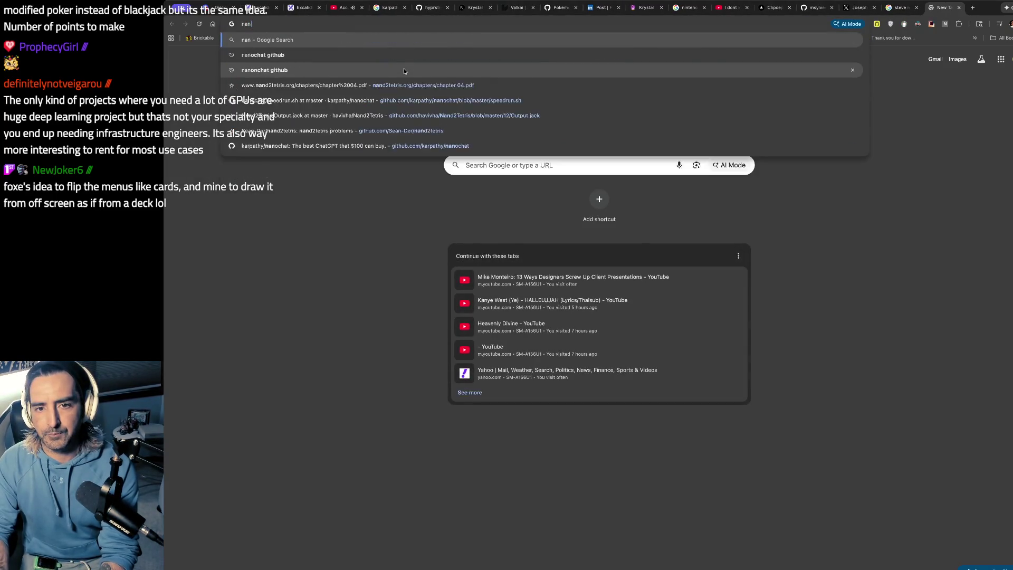
pyautogui.press('Return')
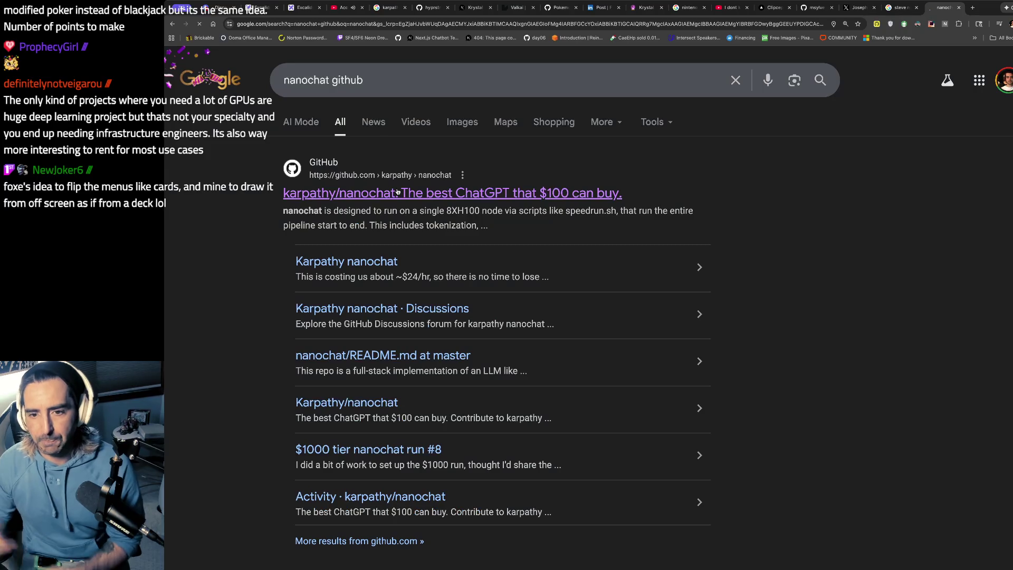
pyautogui.click(398, 192)
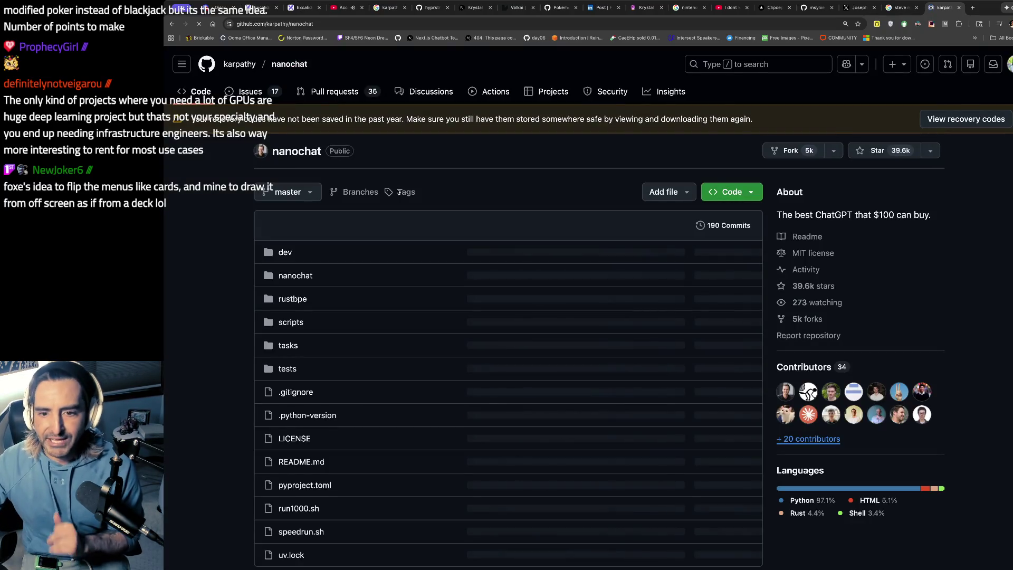
# Read the nanochat README, highlighting the intro description, down to the results table and Bigger models section
pyautogui.scroll(-9, 399, 174)
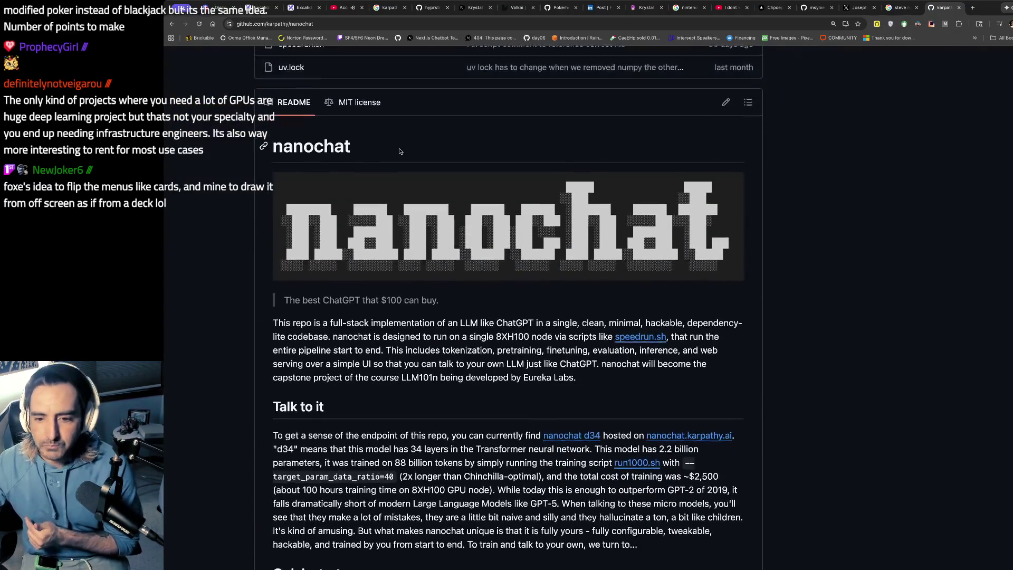
pyautogui.moveTo(323, 322); pyautogui.dragTo(328, 351)
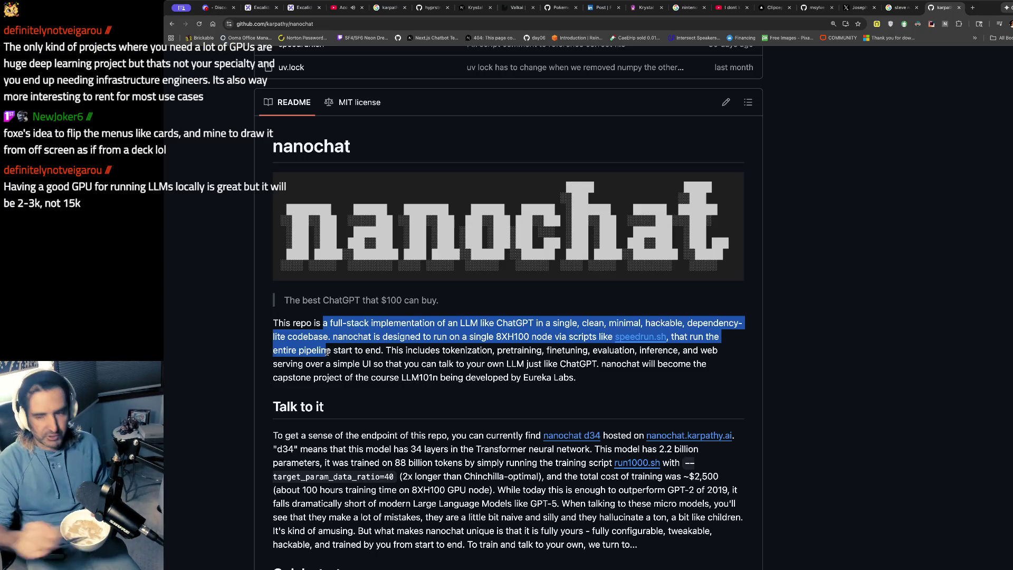
pyautogui.scroll(-20, 327, 351)
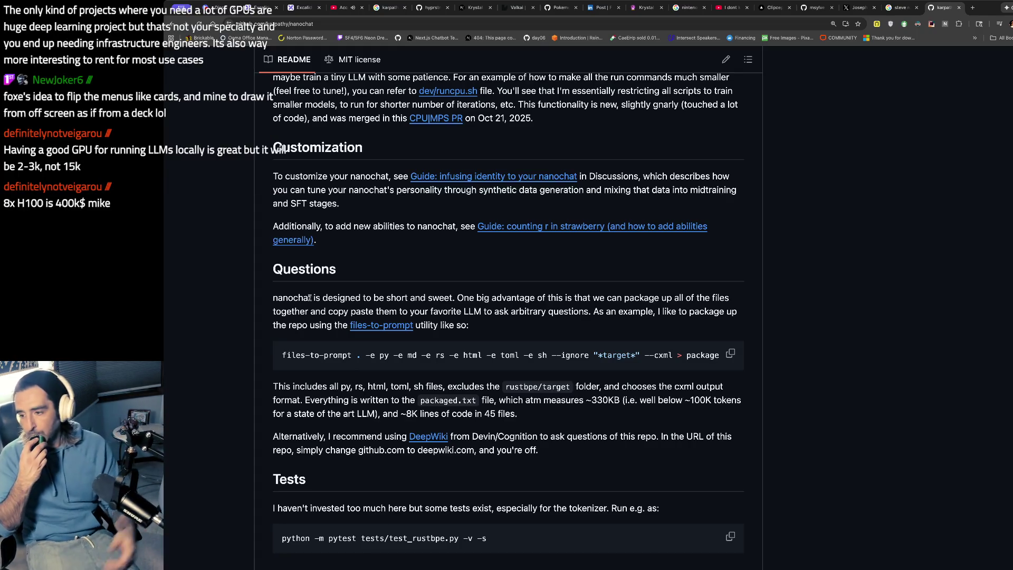
pyautogui.scroll(15, 310, 298)
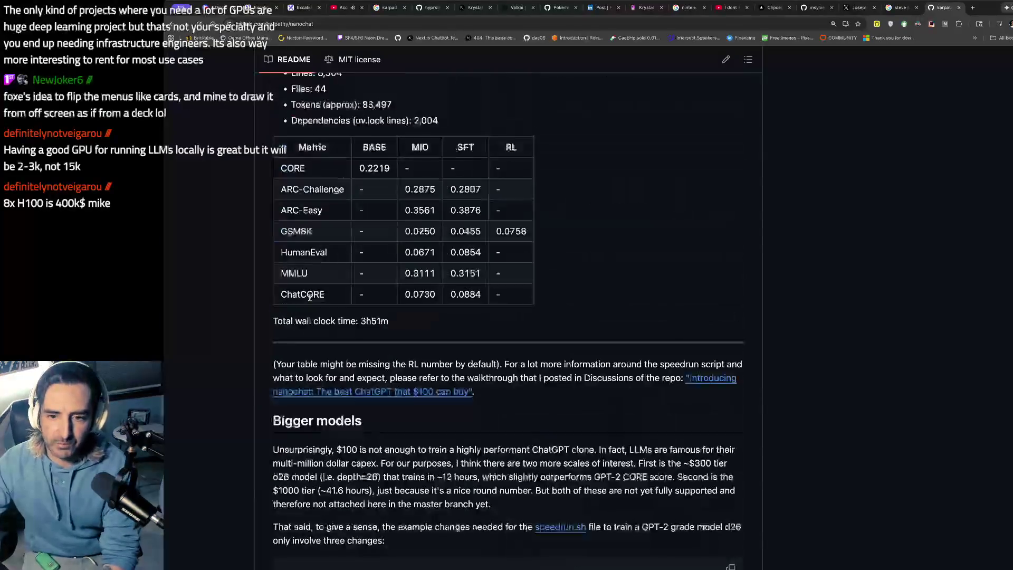
pyautogui.scroll(10, 310, 299)
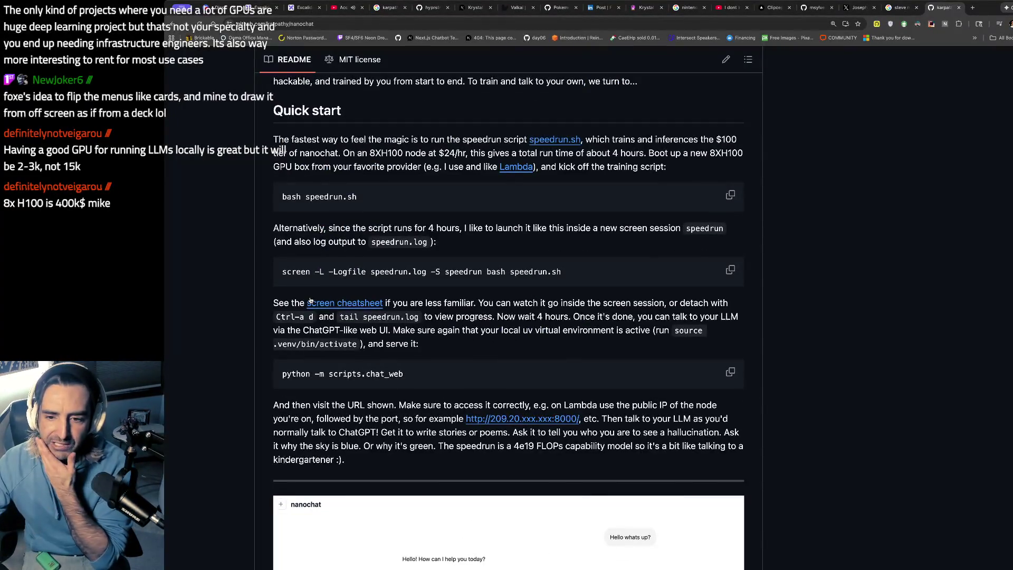
pyautogui.scroll(-15, 310, 300)
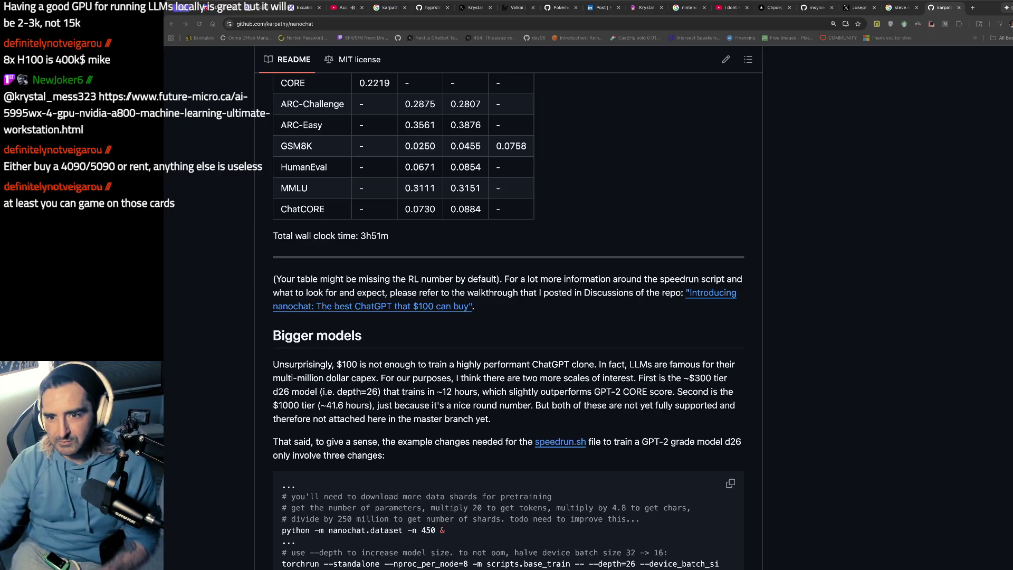
# Search Google for 'a1000' in a new tab, then start trimming the query to 'a100'
pyautogui.hotkey('ctrl', 't')
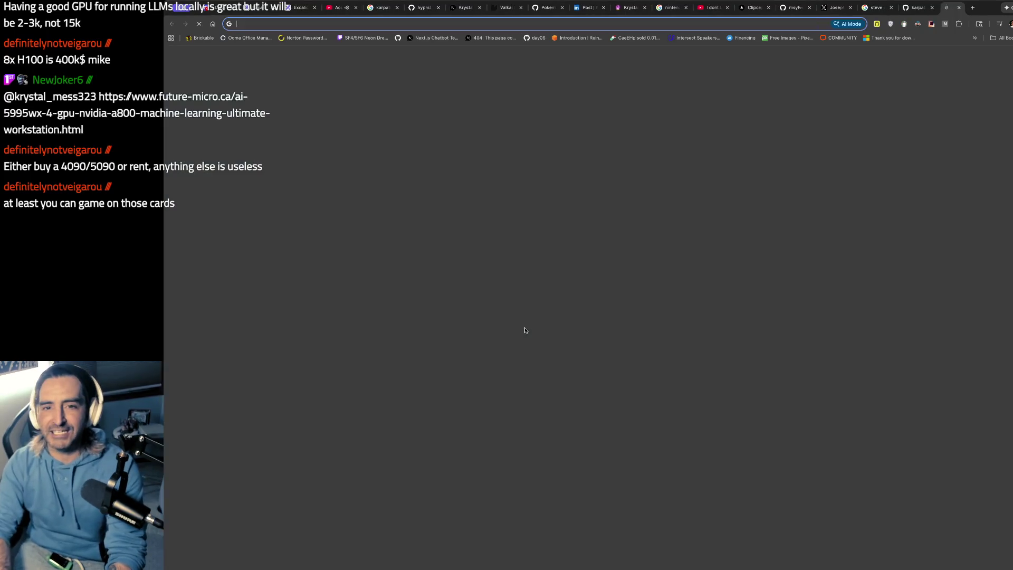
pyautogui.write('a1000')
pyautogui.press('Return')
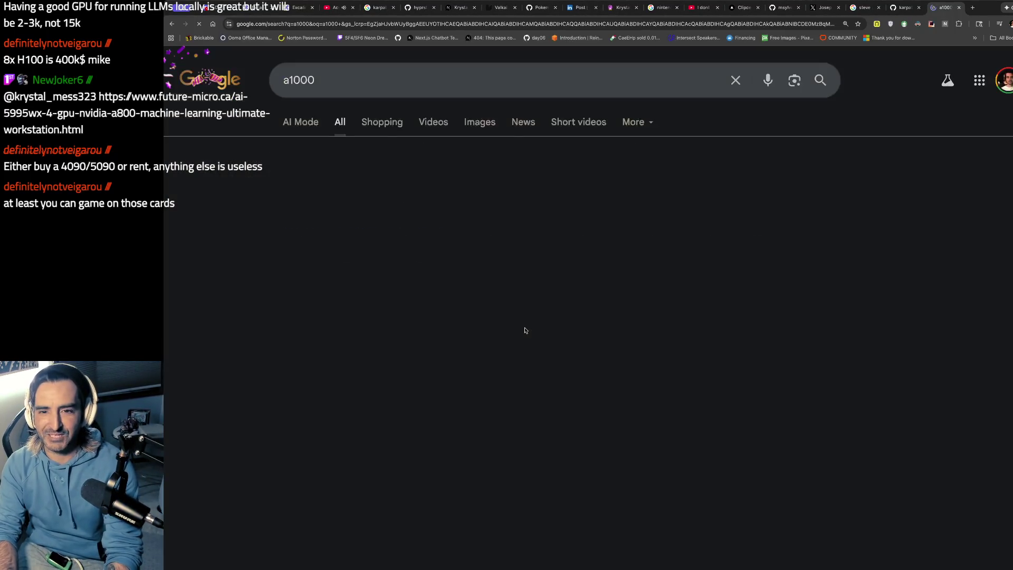
pyautogui.hotkey('ctrl', 'l')
pyautogui.click(525, 330)
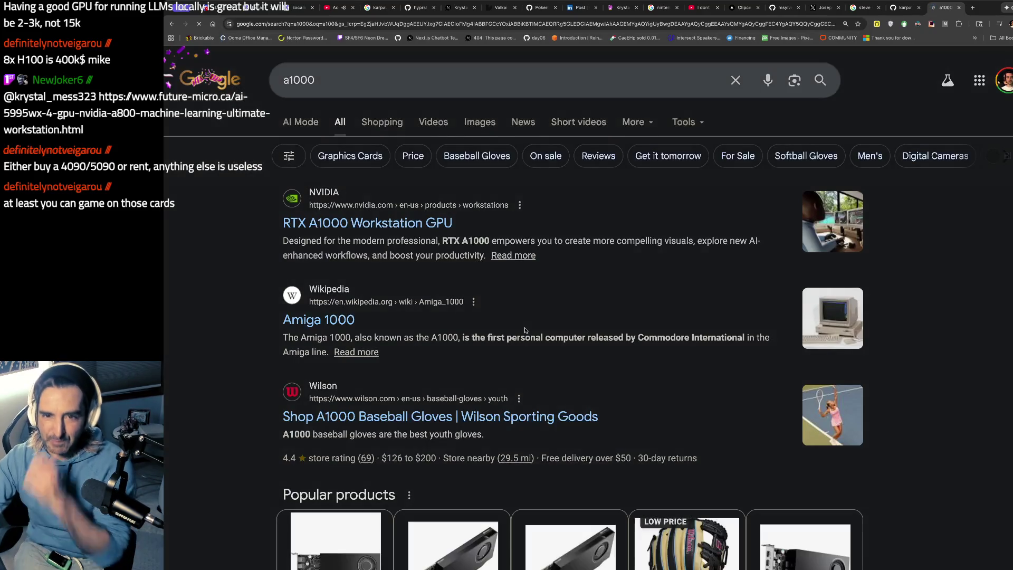
pyautogui.click(422, 80)
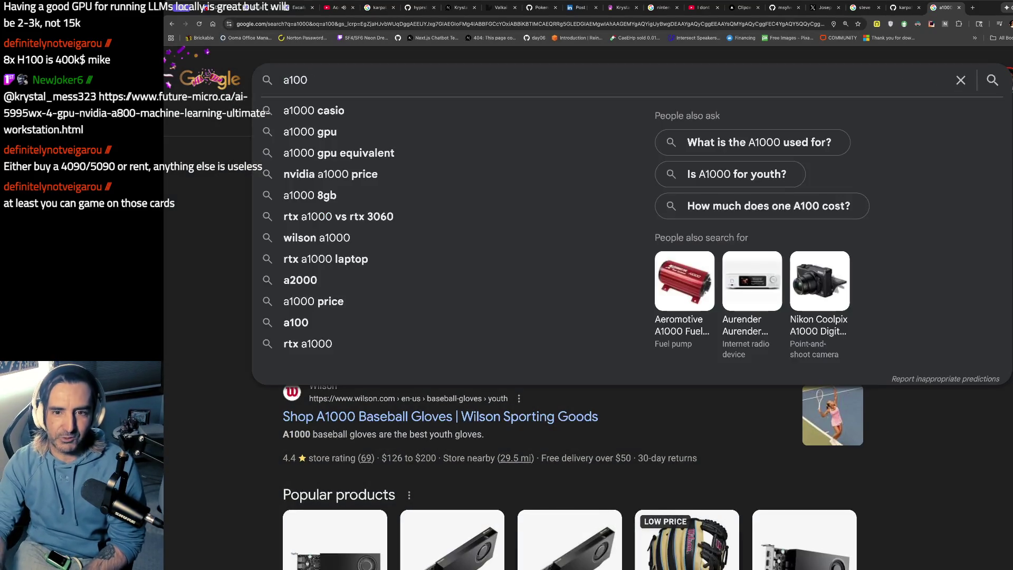
pyautogui.press('BackSpace')
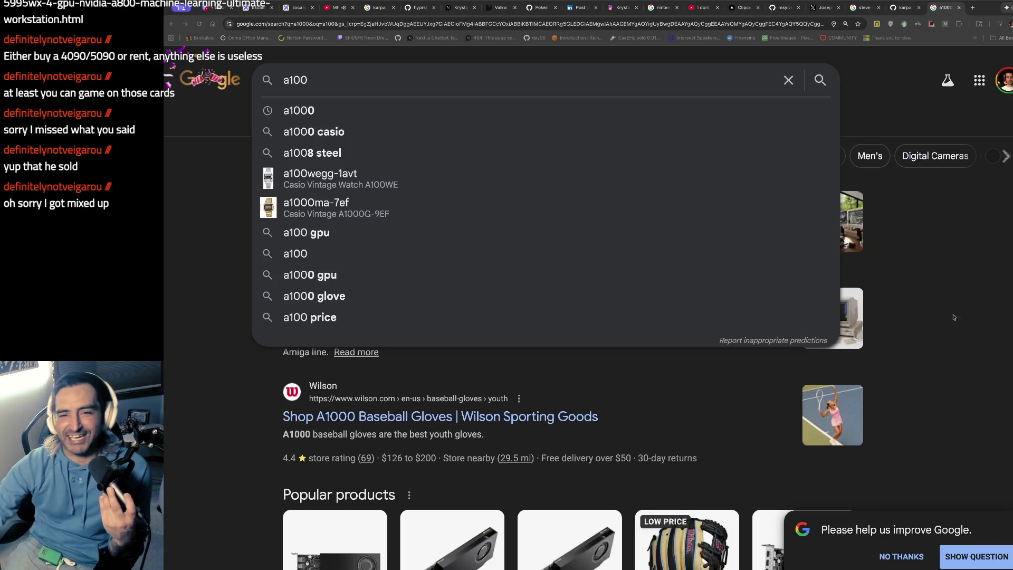
pyautogui.press('Escape')
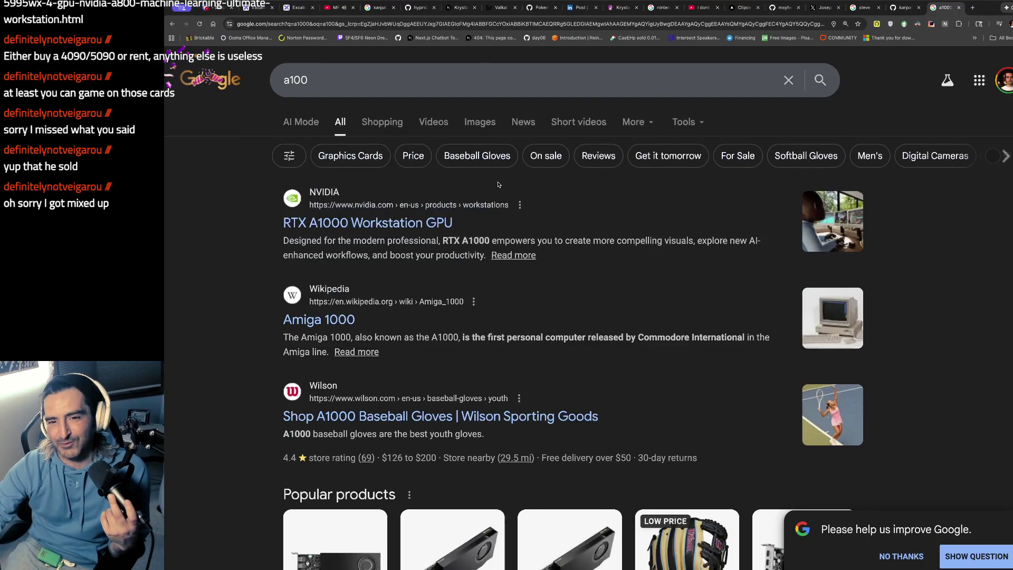
# Open the NVIDIA RTX A1000 Workstation GPU result, then highlight the nanochat README's Bigger models paragraph
pyautogui.click(387, 223)
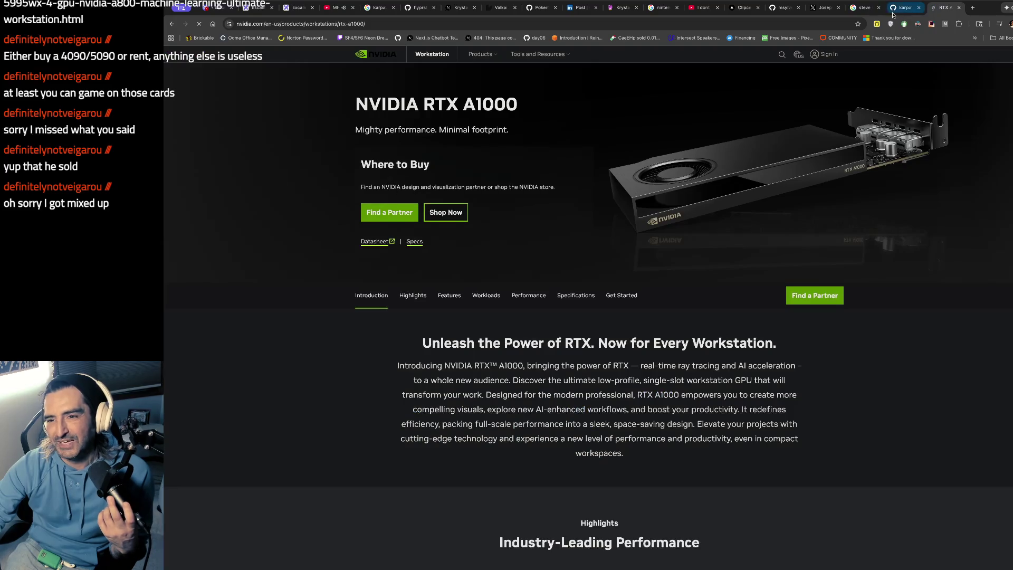
pyautogui.click(897, 9)
pyautogui.scroll(-2, 369, 316)
pyautogui.moveTo(368, 312); pyautogui.dragTo(370, 374)
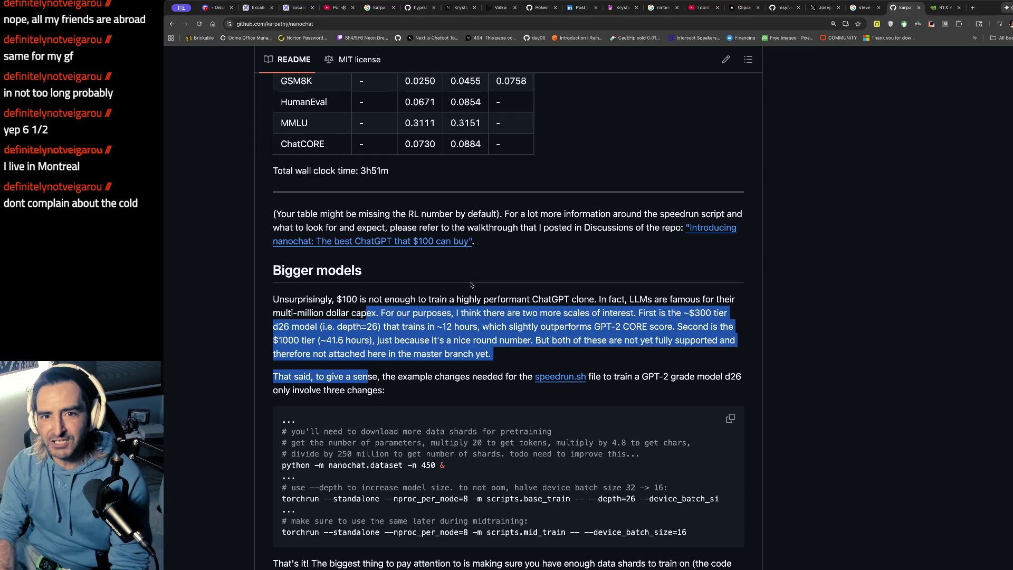
# Search Google for Montreal weather in a new tab
pyautogui.hotkey('ctrl', 't')
pyautogui.write('montreal wea')
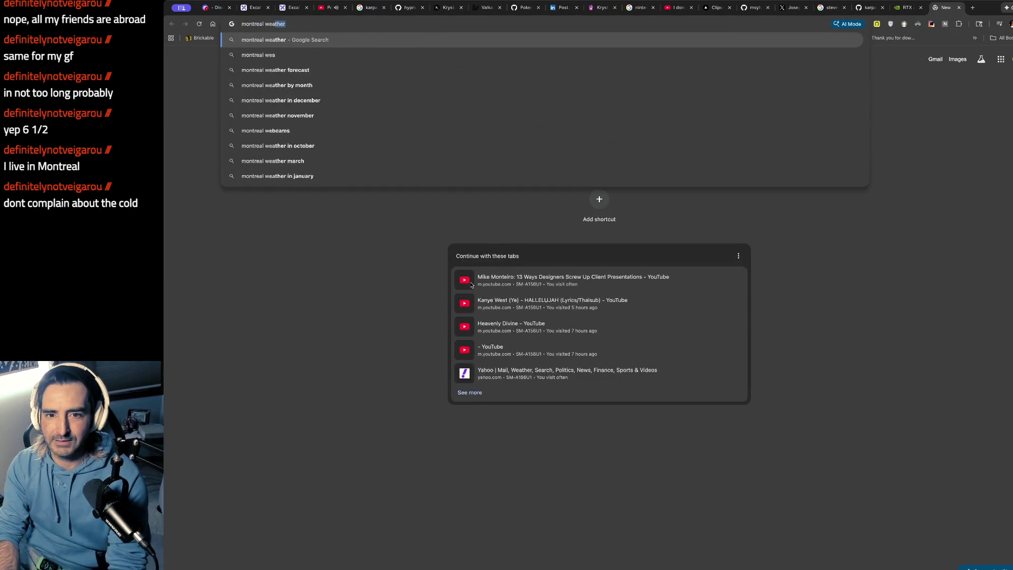
pyautogui.press('Return')
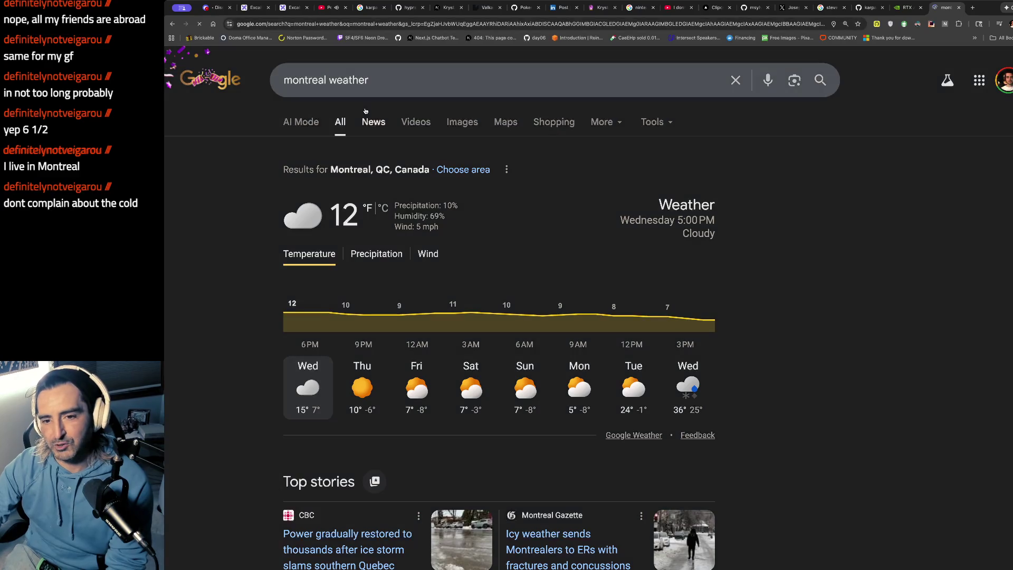
# Start typing a Chicago weather query in another new tab
pyautogui.hotkey('ctrl', 't')
pyautogui.write('chatgpt.com')
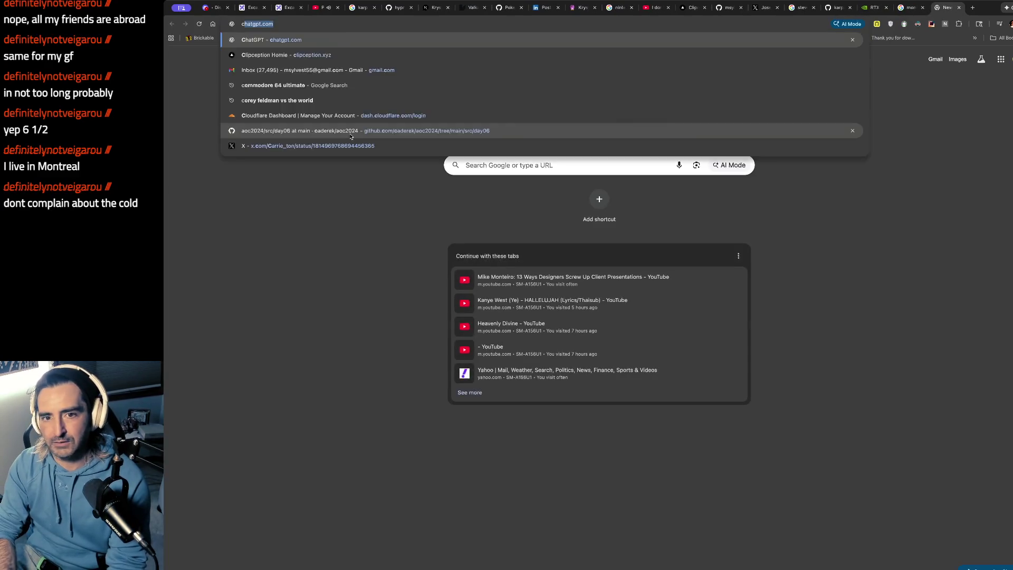
pyautogui.write('hicagowe')
pyautogui.press('BackSpace')
pyautogui.press('BackSpace')
# Finish the 'chicago weather' query and run the search
pyautogui.write('wa')
pyautogui.press('BackSpace')
pyautogui.write('eather')
pyautogui.press('Return')
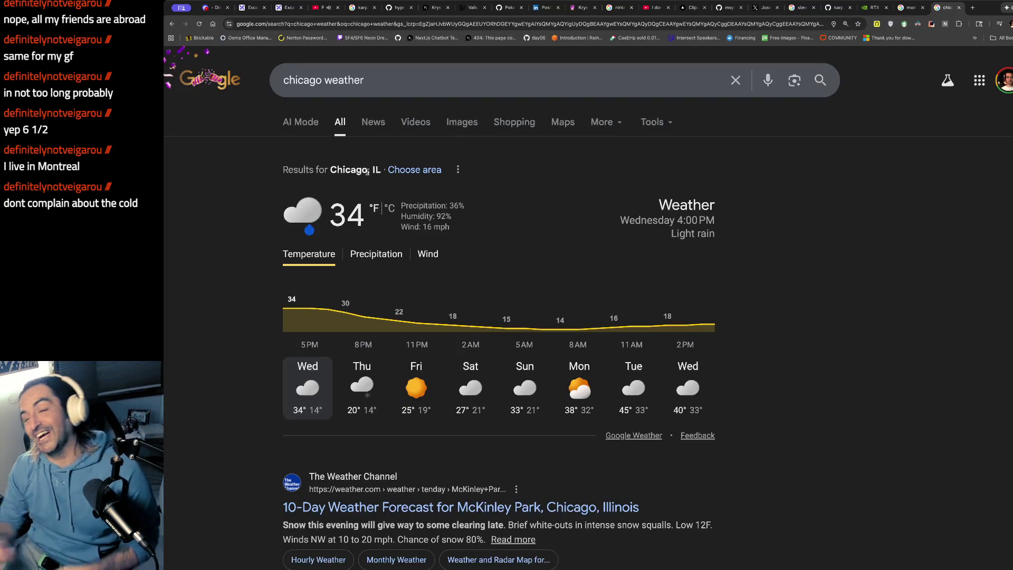
# Switch both the Chicago and Montreal weather results to Celsius, then return to YouTube
pyautogui.click(900, 7)
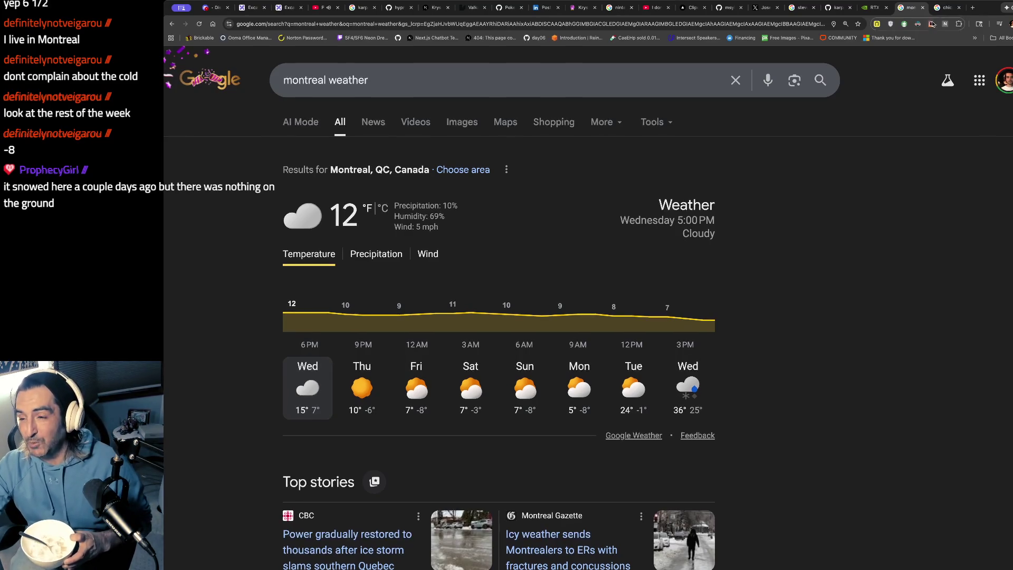
pyautogui.click(943, 7)
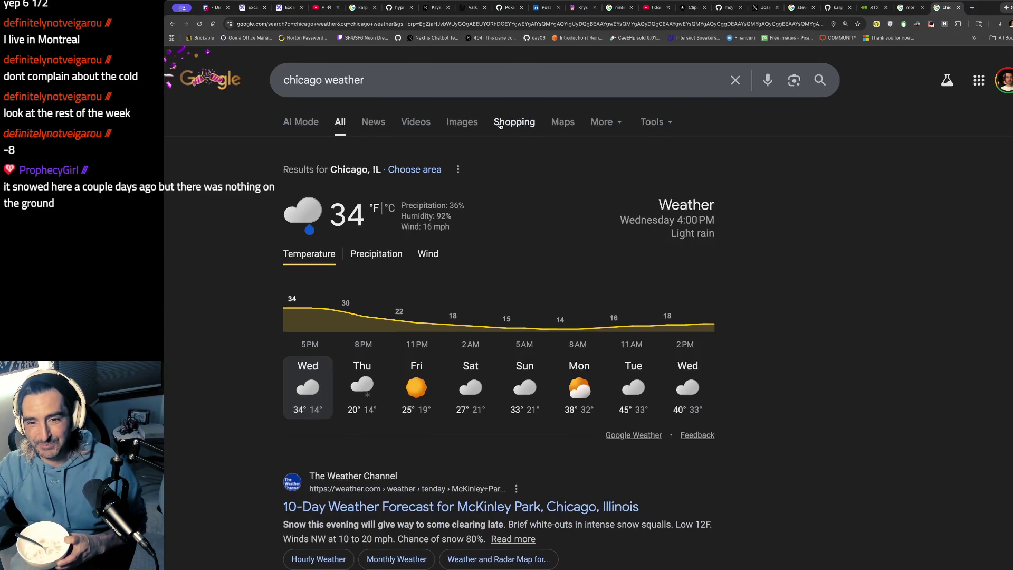
pyautogui.click(396, 209)
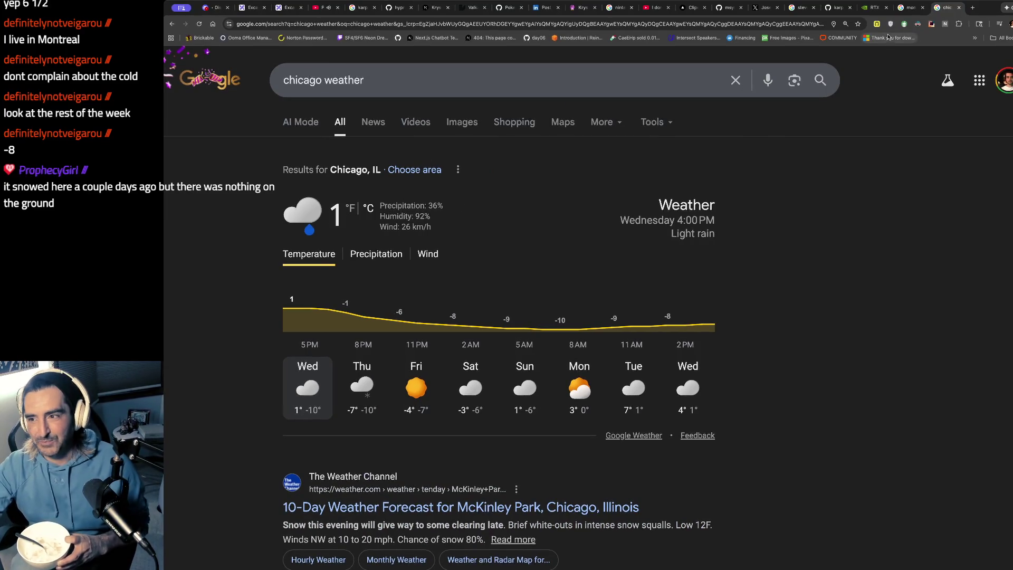
pyautogui.click(908, 7)
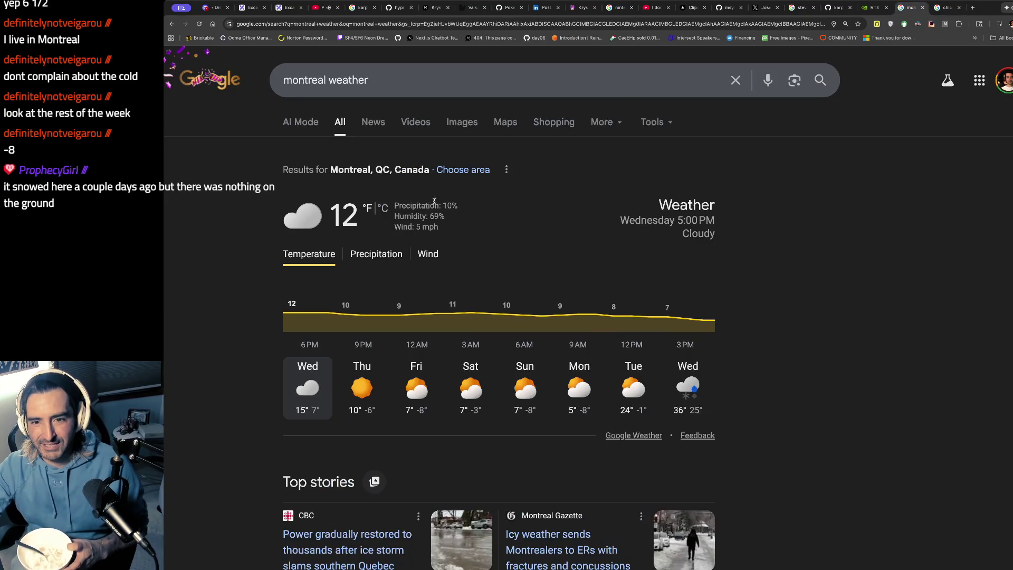
pyautogui.click(382, 213)
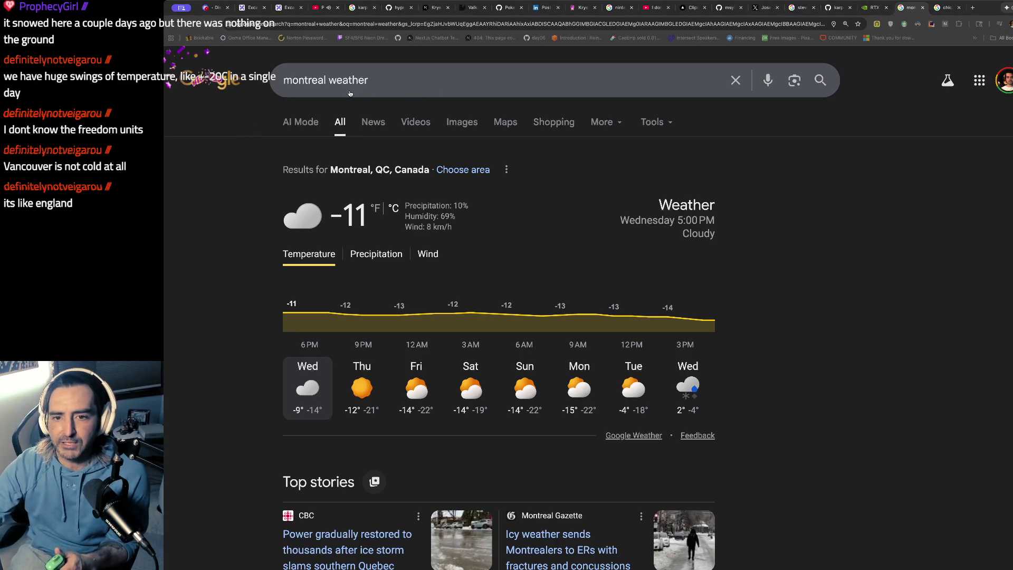
pyautogui.click(318, 7)
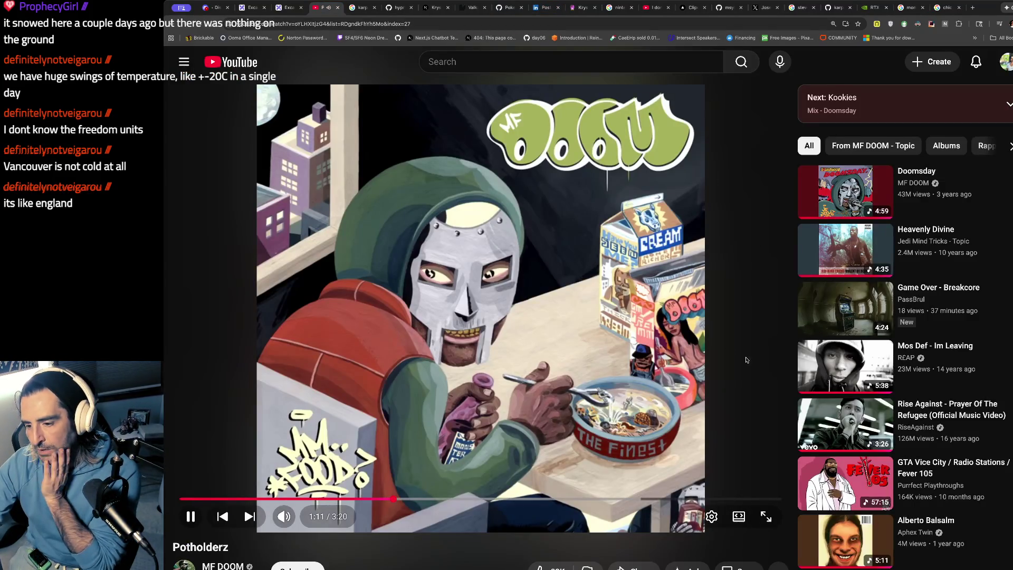
# Play Aphex Twin's 'Alberto Balsalm' from the queue, then return to the Chicago weather results
pyautogui.scroll(-3, 740, 437)
pyautogui.click(840, 399)
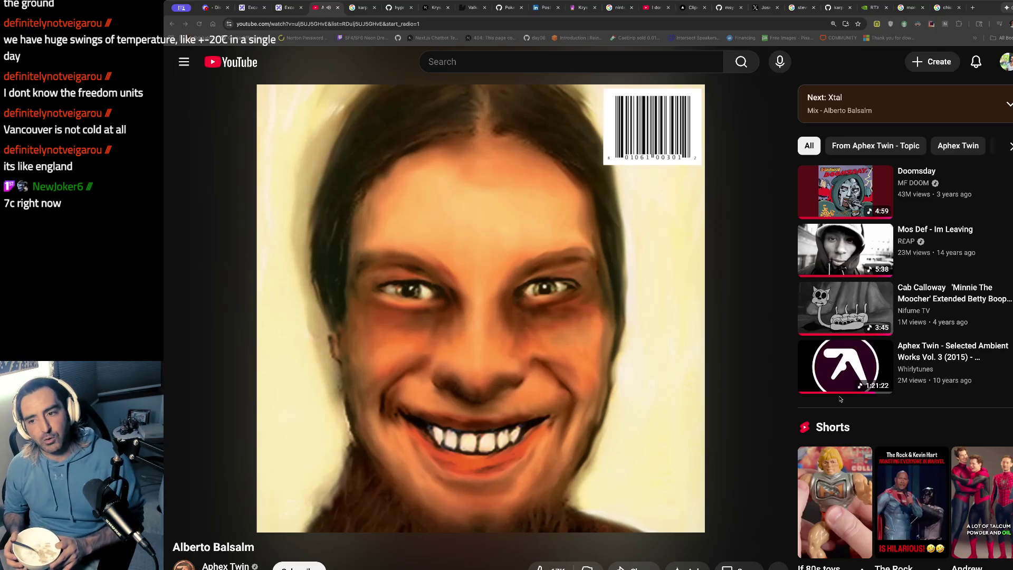
pyautogui.click(943, 9)
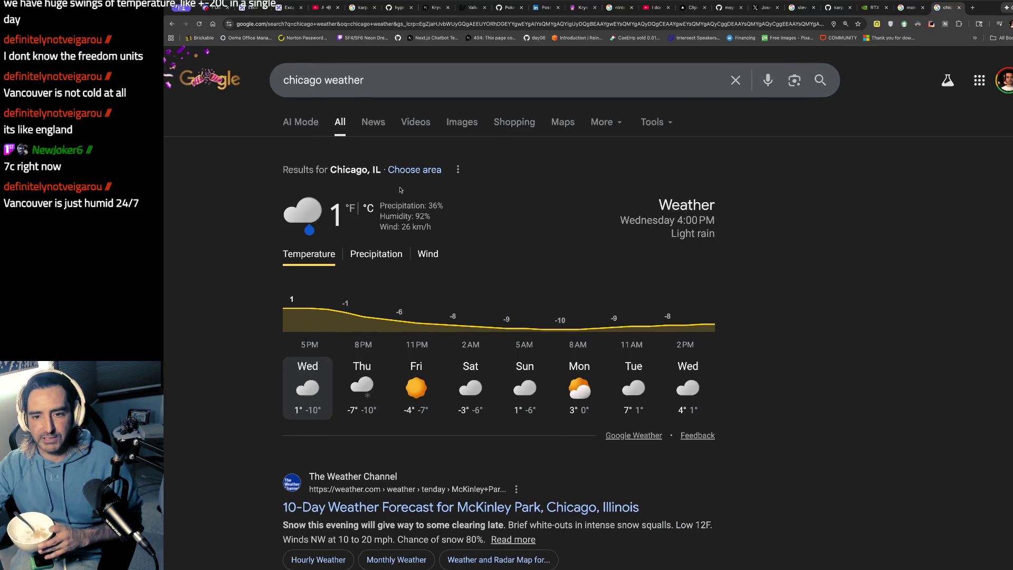
# Toggle Chicago temperatures to Fahrenheit and back to Celsius, then start a new blank tab
pyautogui.click(352, 208)
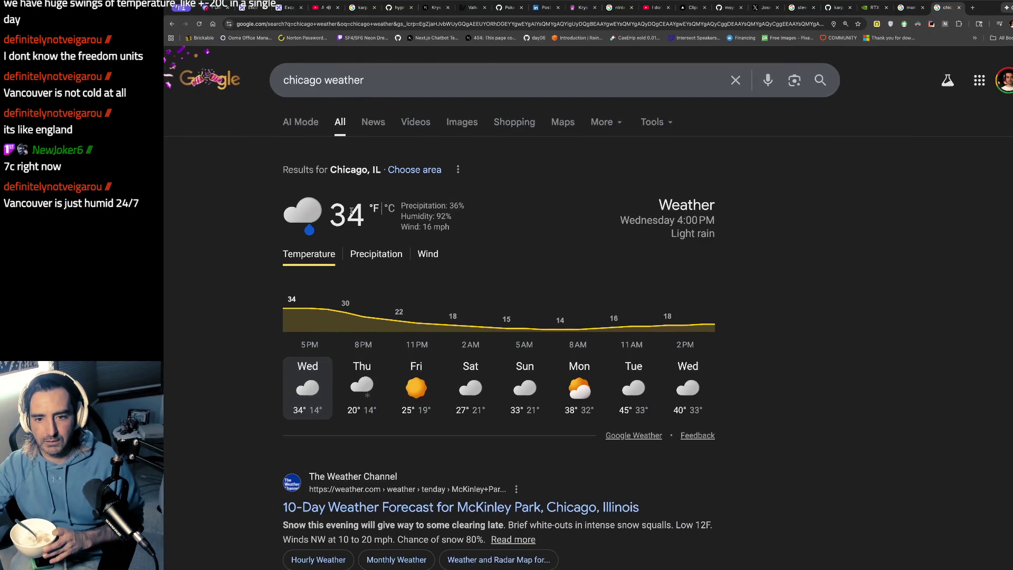
pyautogui.click(389, 208)
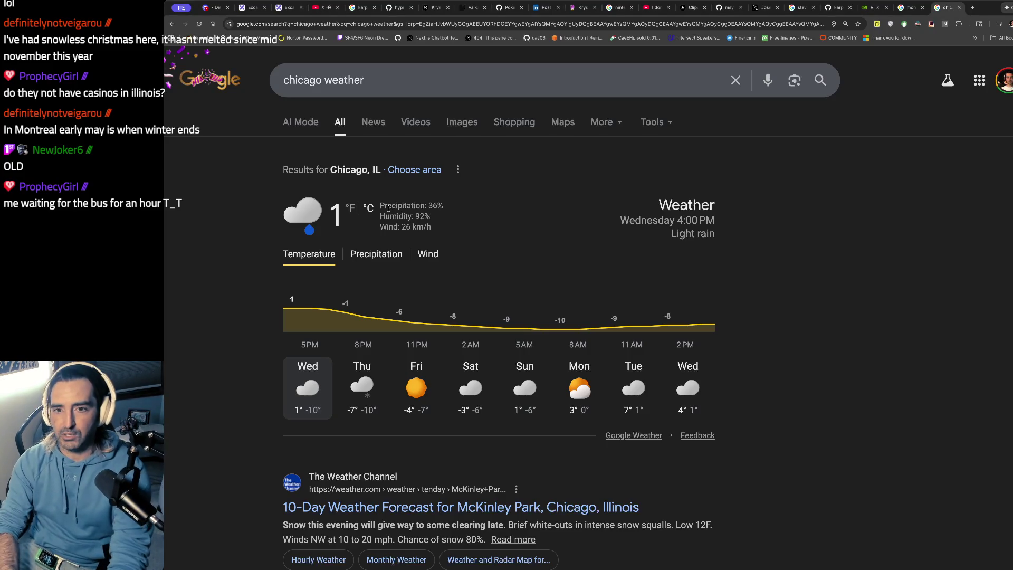
pyautogui.hotkey('ctrl', 't')
# Search Google for 'four winds' and highlight 'Michigan Casinos' in the first result
pyautogui.write('four winds')
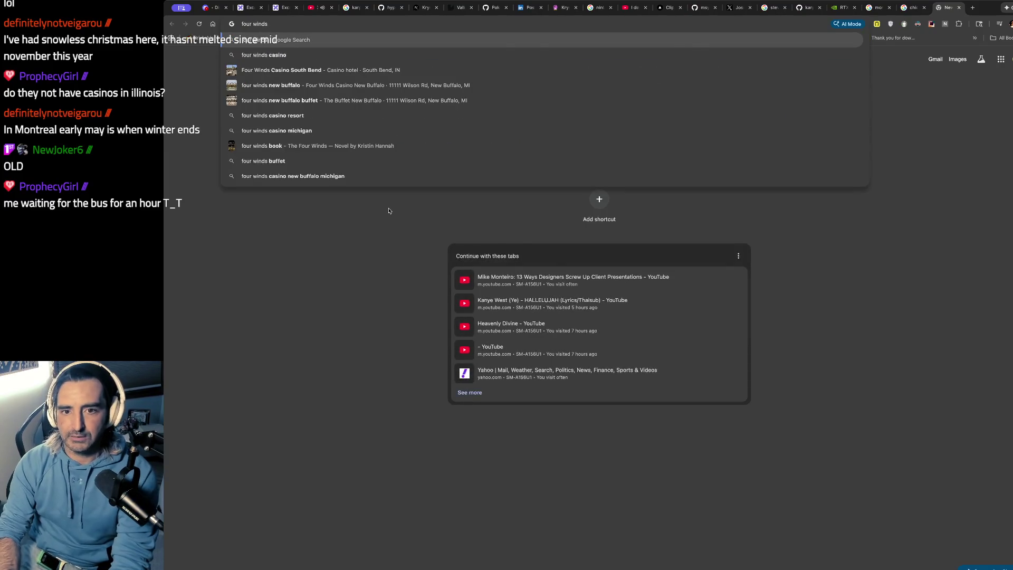
pyautogui.press('Return')
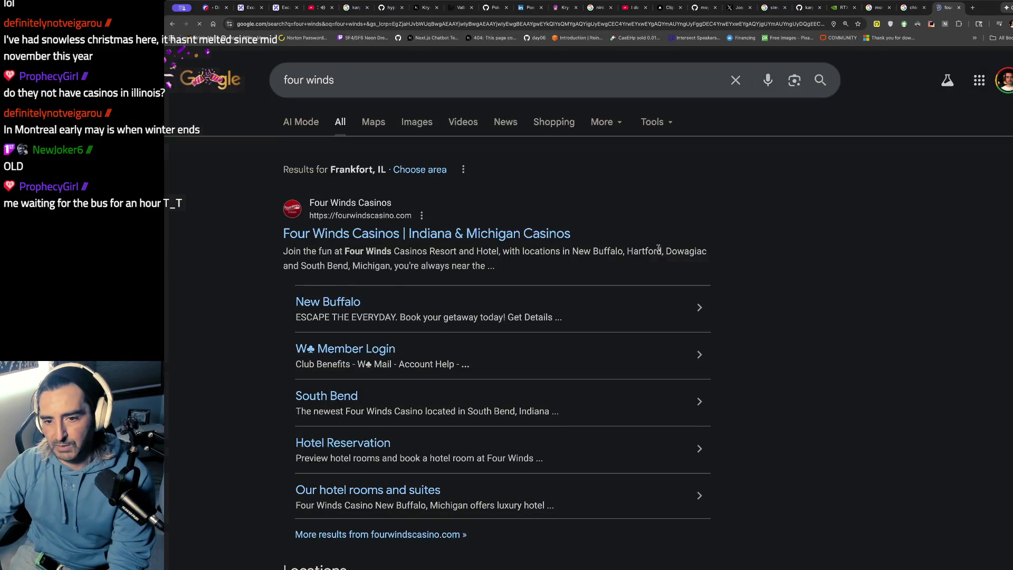
pyautogui.moveTo(574, 233); pyautogui.dragTo(467, 233)
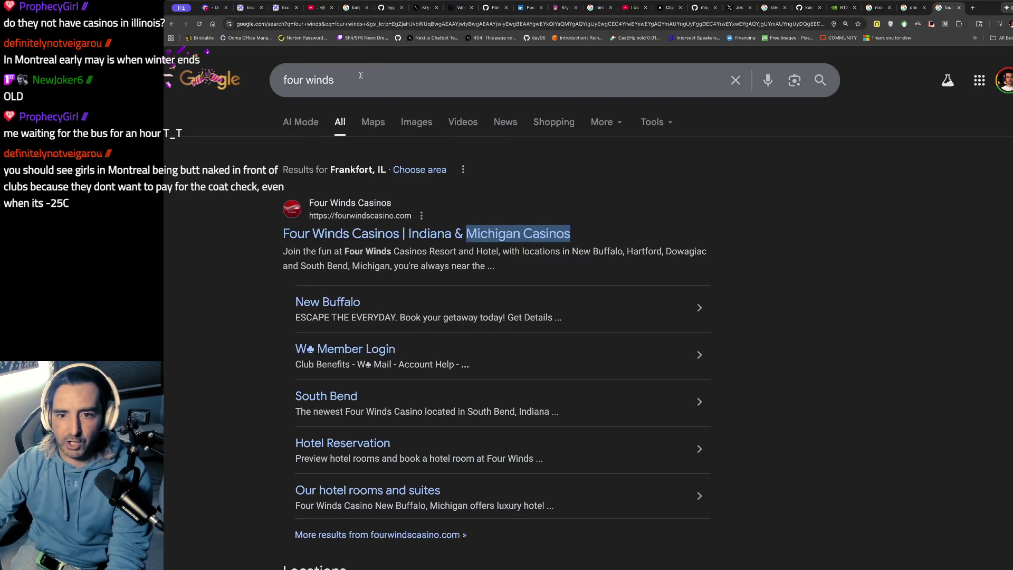
# Replace the query with 'hard rock casino' and scroll down to its Locations map
pyautogui.click(360, 75)
pyautogui.hotkey('ctrl', 'a')
pyautogui.write('gha')
pyautogui.press('BackSpace')
pyautogui.press('BackSpace')
pyautogui.press('BackSpace')
pyautogui.write('h')
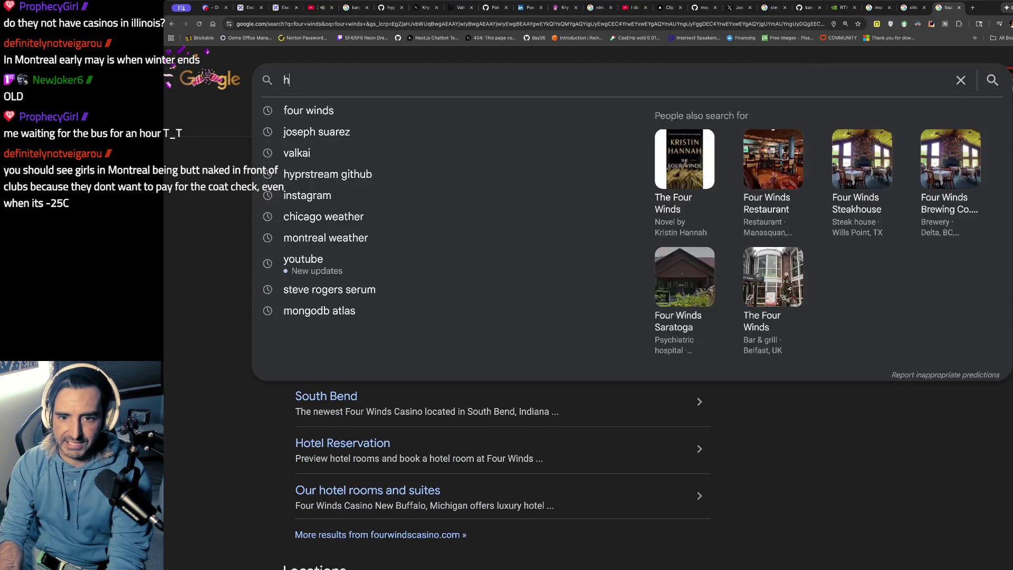
pyautogui.write('ard rock casino')
pyautogui.press('Return')
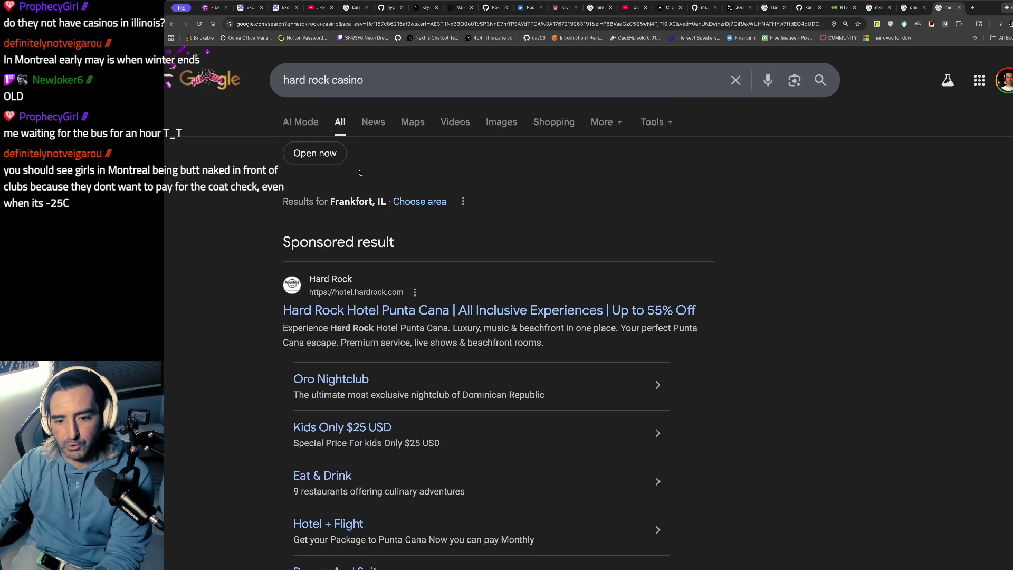
pyautogui.scroll(-8, 359, 172)
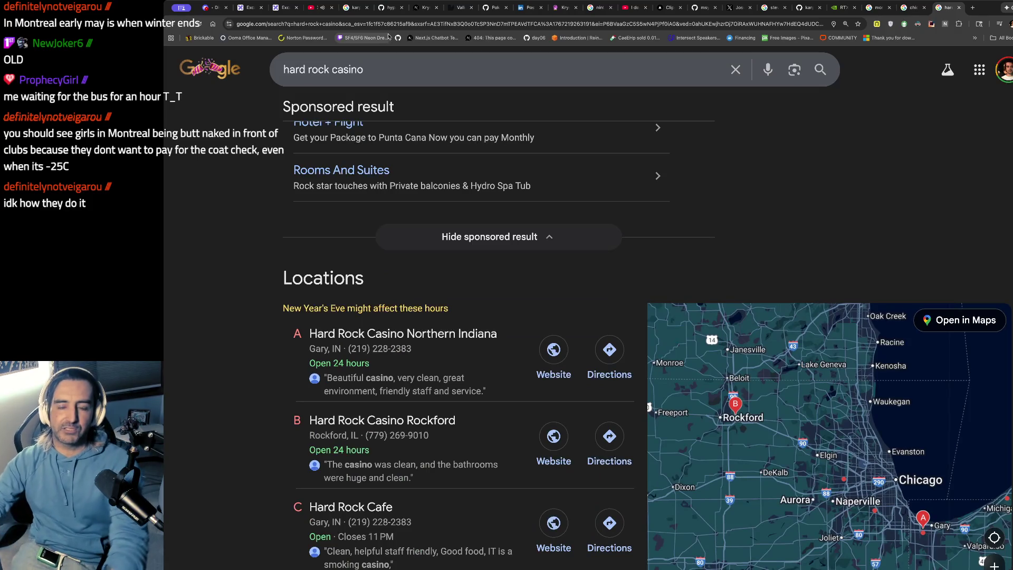
# Clear the search box and begin typing a new casino query
pyautogui.click(370, 69)
pyautogui.hotkey('ctrl', 'a')
pyautogui.write('h')
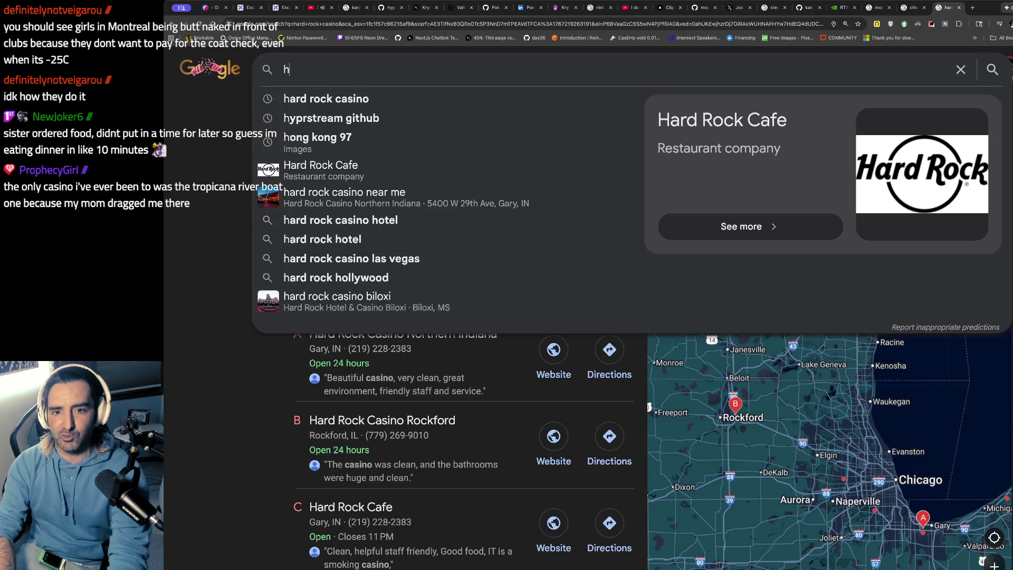
# Search 'homewood casino', then change it to 'joliet casino' to list Hollywood Casino Joliet and Harrah's
pyautogui.write('omewood casino')
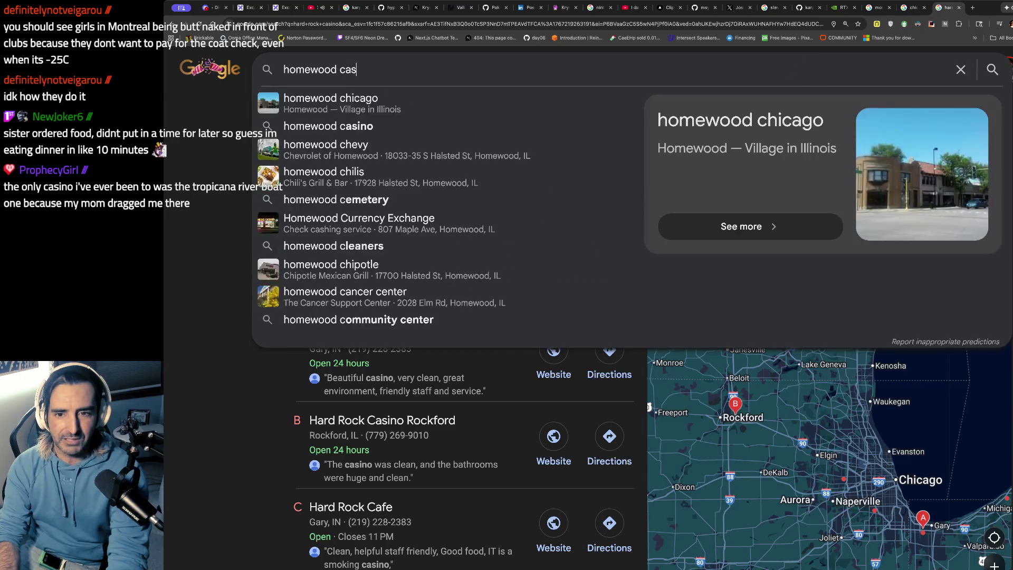
pyautogui.press('Return')
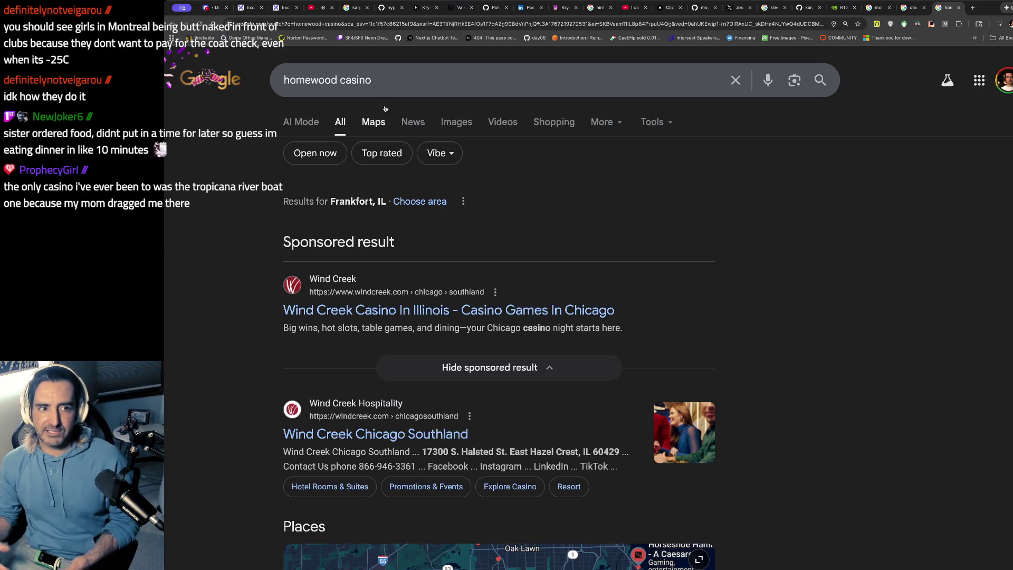
pyautogui.click(339, 80)
pyautogui.press('BackSpace')
pyautogui.press('BackSpace')
pyautogui.press('BackSpace')
pyautogui.write('joliet')
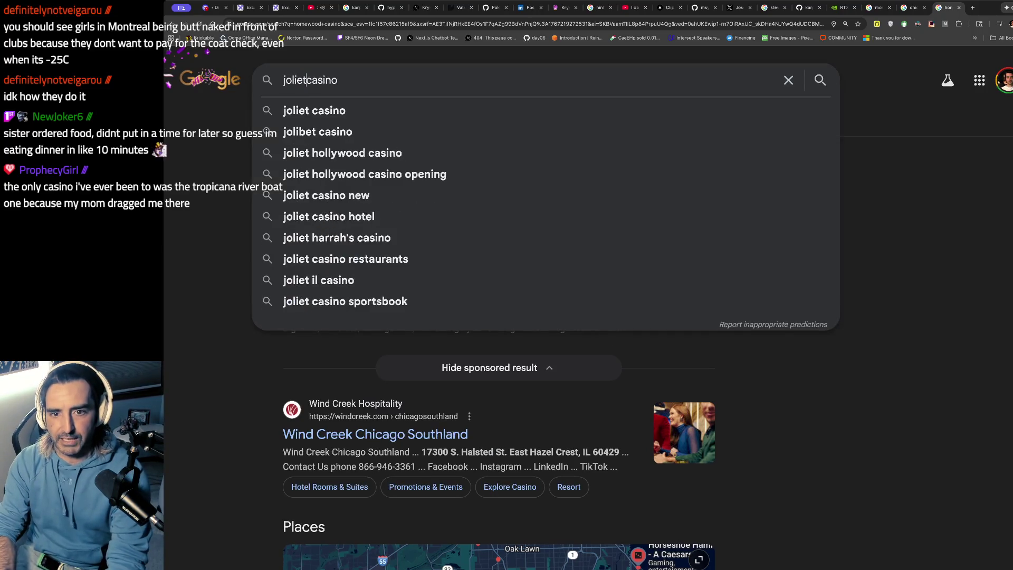
pyautogui.press('Return')
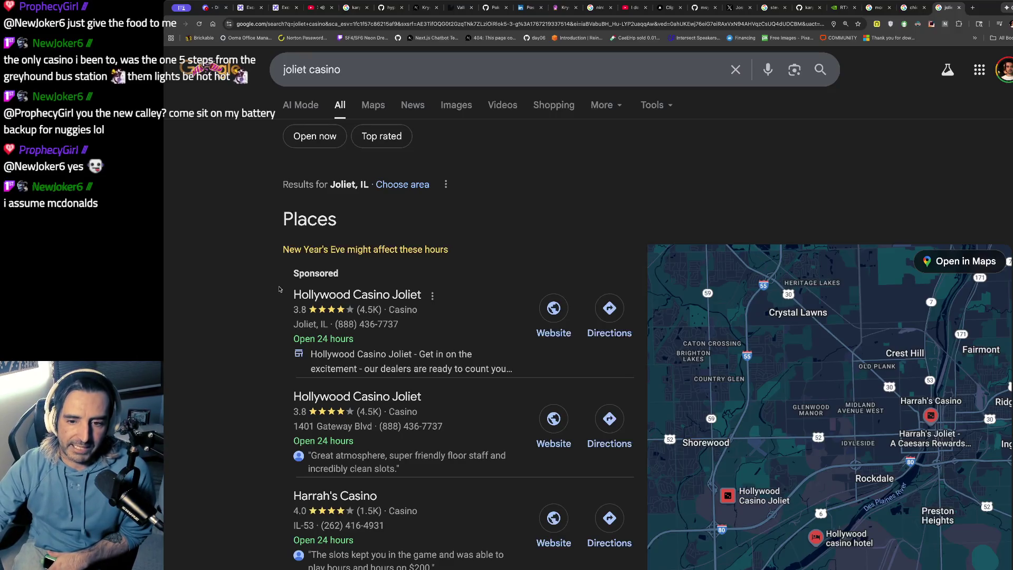
pyautogui.moveTo(340, 289)
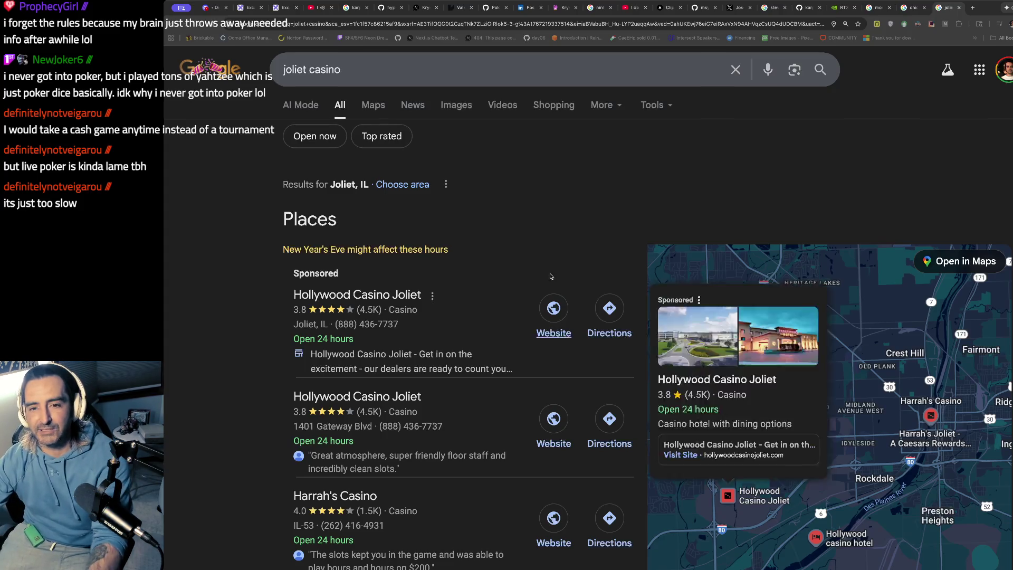
# In a new tab, search Google for 'hand raise', then refine it to 'table poker hand raise'
pyautogui.hotkey('ctrl', 't')
pyautogui.write('hand')
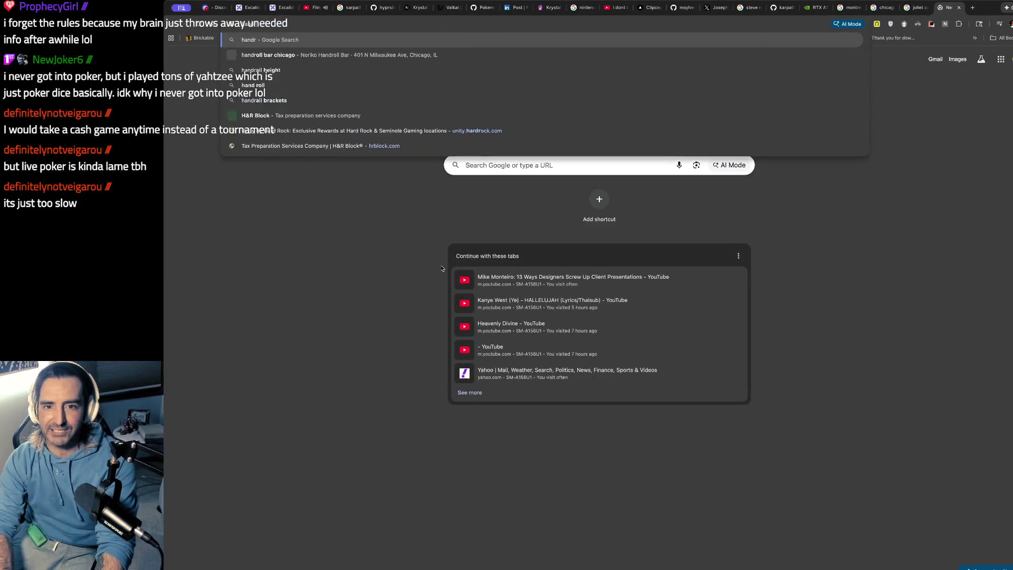
pyautogui.write(' rauis')
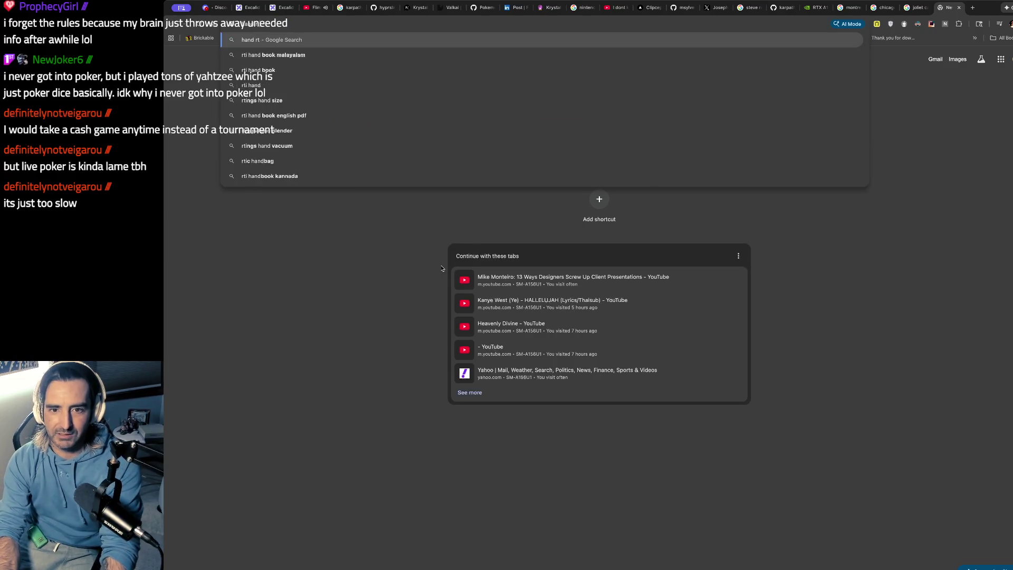
pyautogui.press('BackSpace')
pyautogui.press('BackSpace')
pyautogui.press('BackSpace')
pyautogui.write('ise')
pyautogui.press('Return')
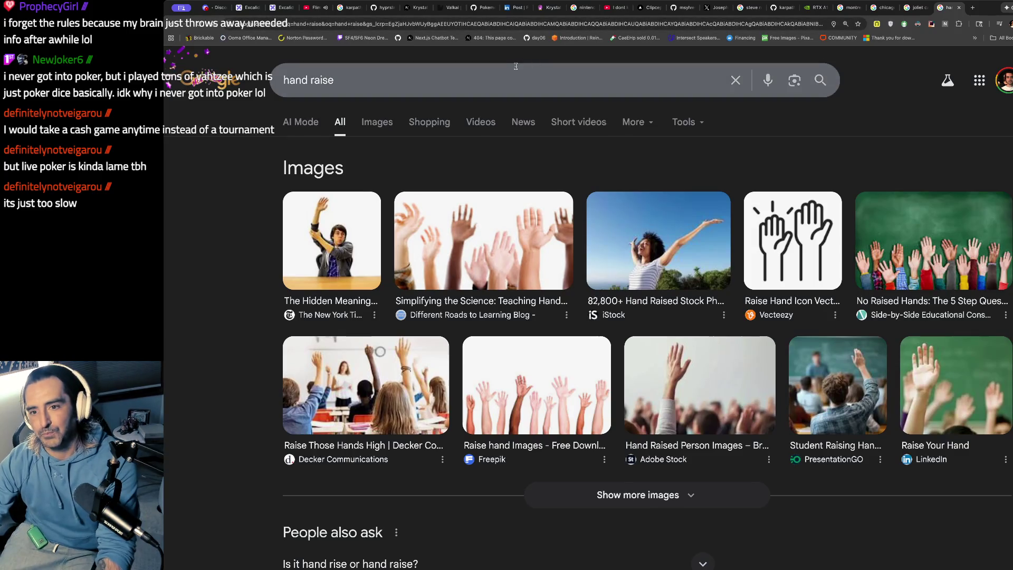
pyautogui.click(515, 66)
pyautogui.write('table pok')
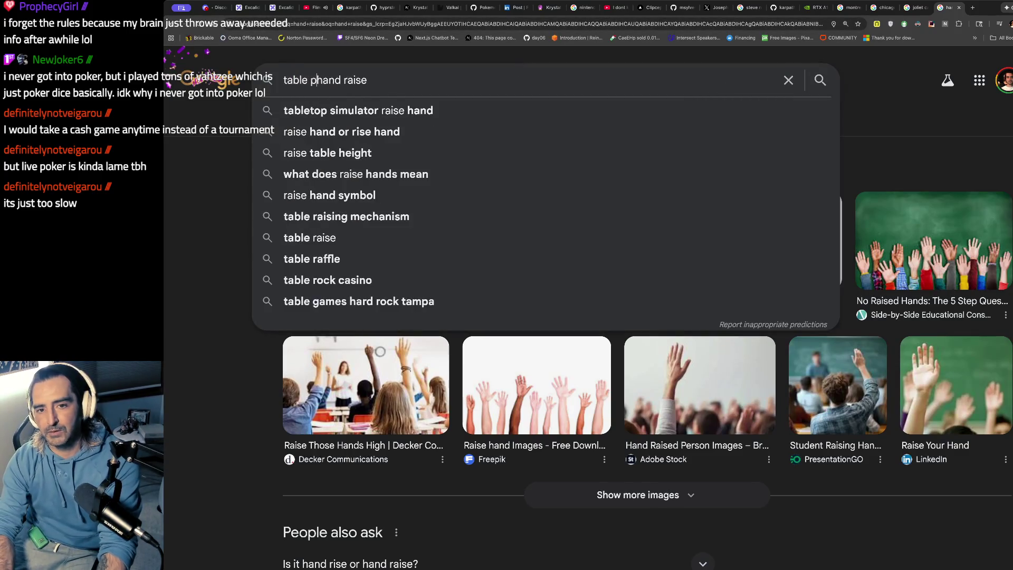
pyautogui.write('er')
pyautogui.press('Return')
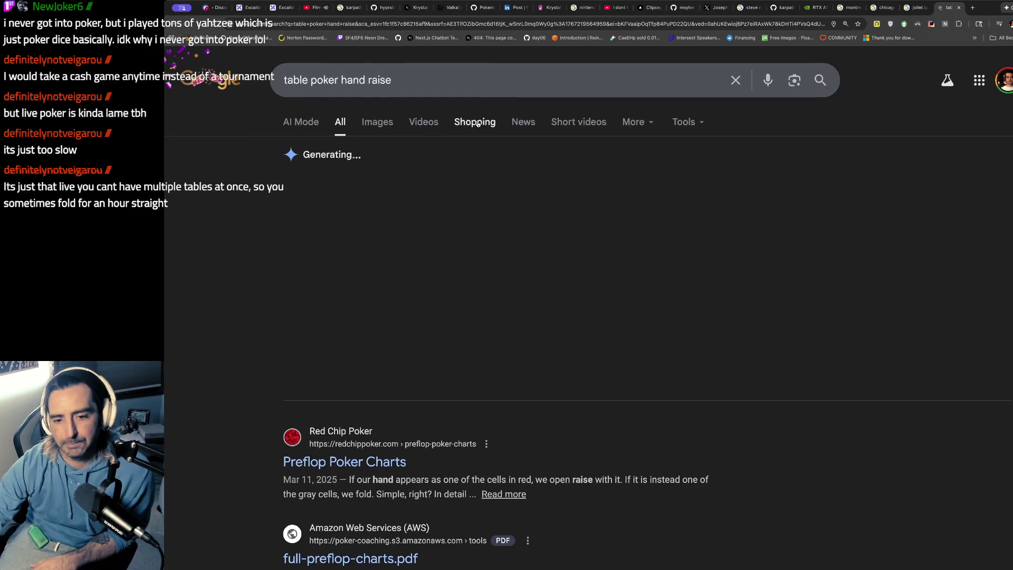
# Preview the NL Hold'em Poker Starting Hand Charts picture in image results and open its source article
pyautogui.click(377, 122)
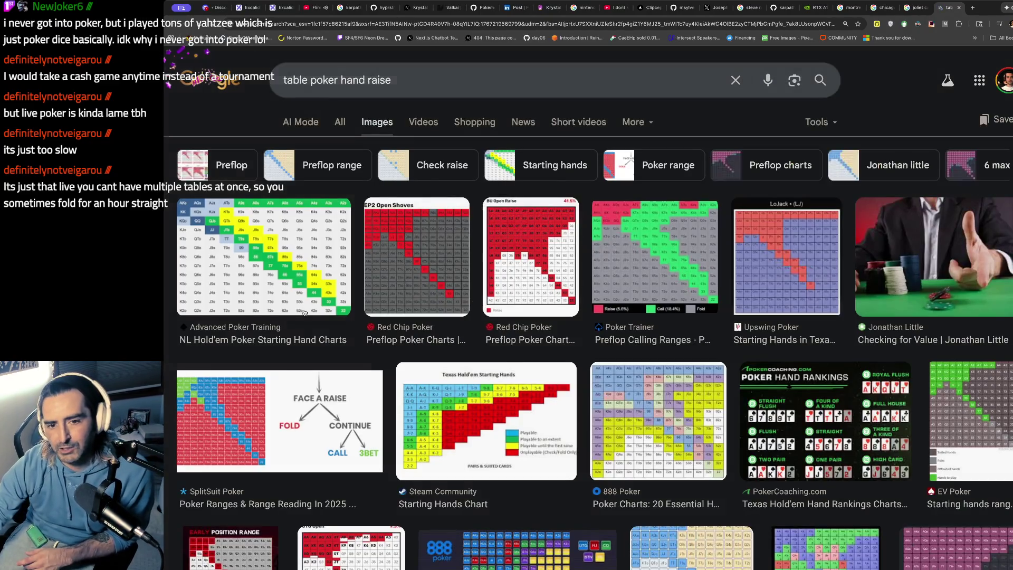
pyautogui.click(304, 313)
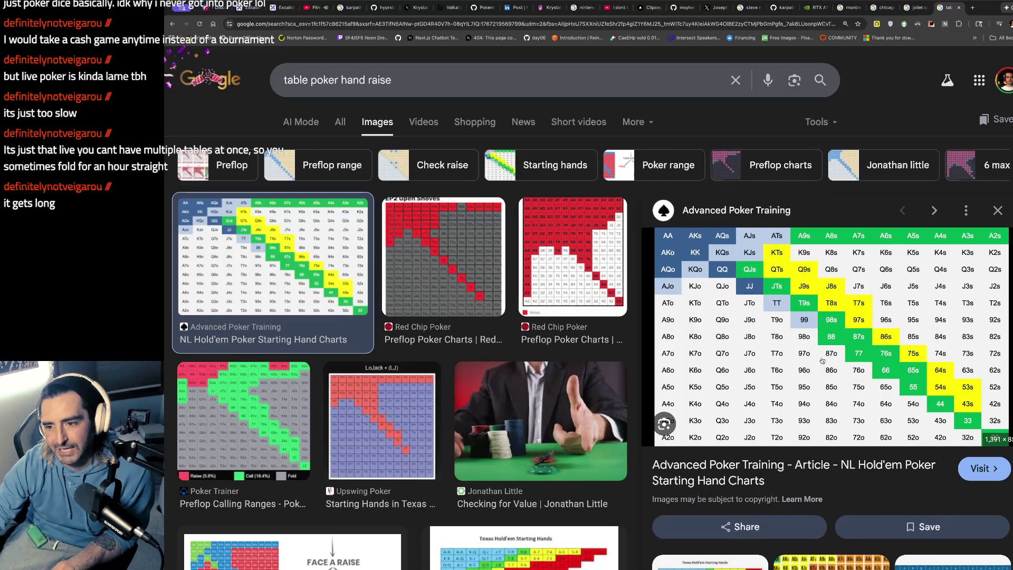
pyautogui.scroll(-1, 822, 360)
pyautogui.scroll(1, 822, 360)
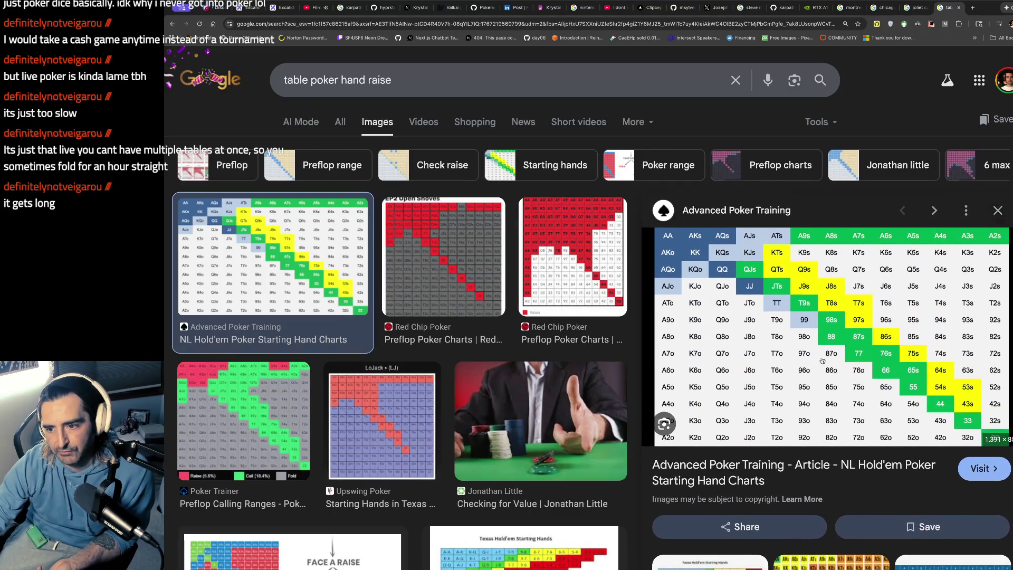
pyautogui.scroll(-2, 822, 360)
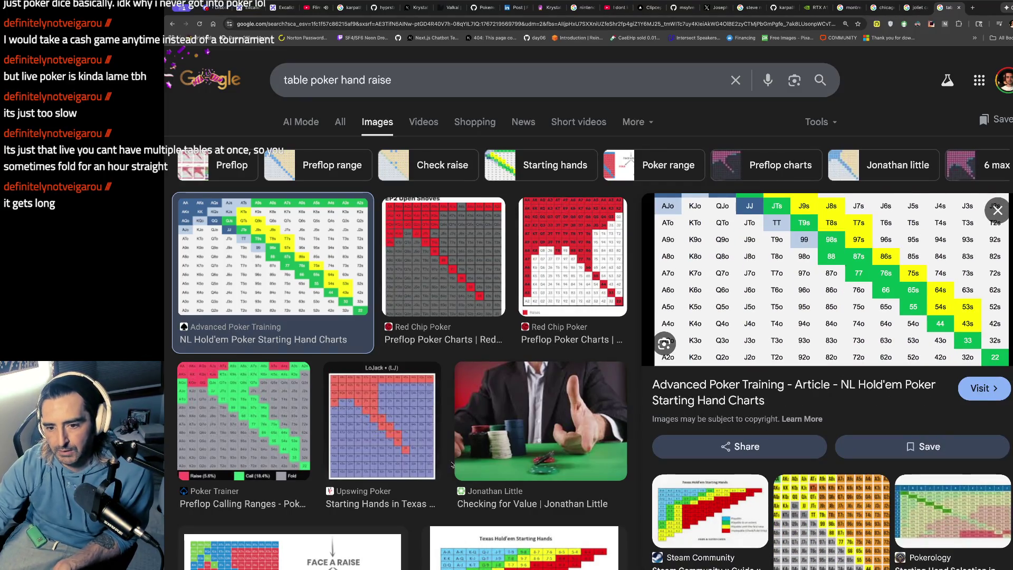
pyautogui.scroll(-2, 473, 437)
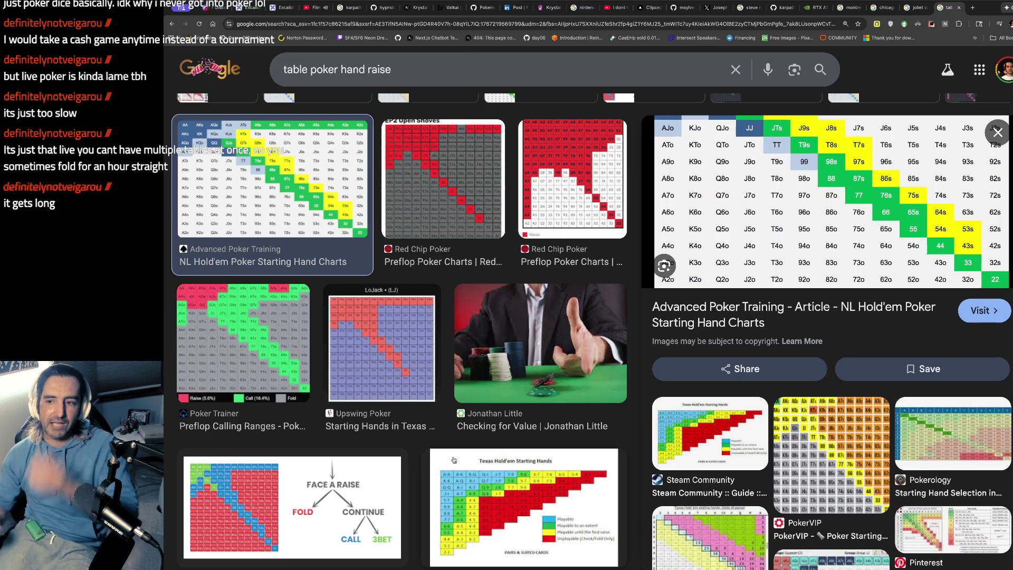
pyautogui.scroll(1, 454, 460)
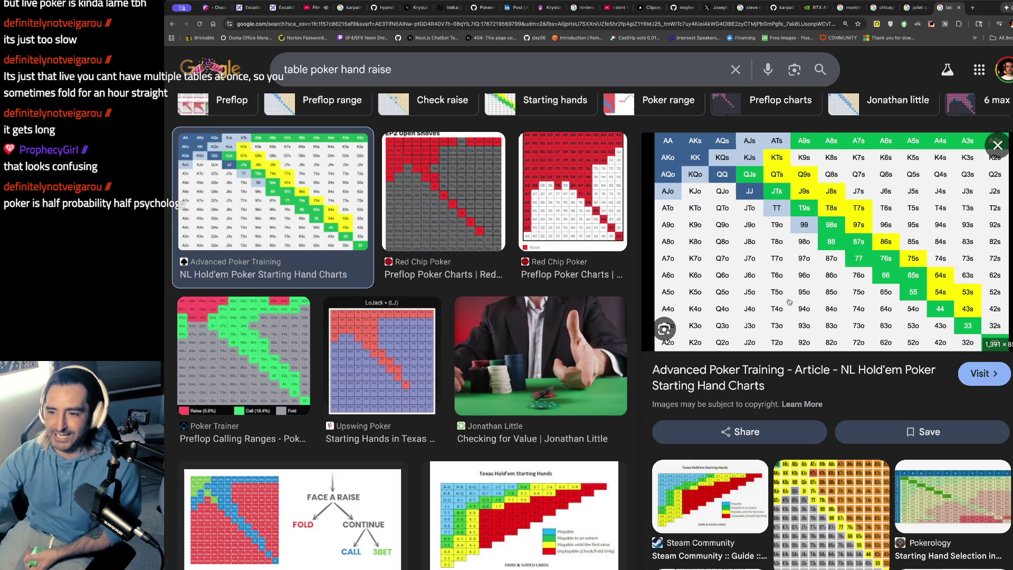
pyautogui.click(894, 188)
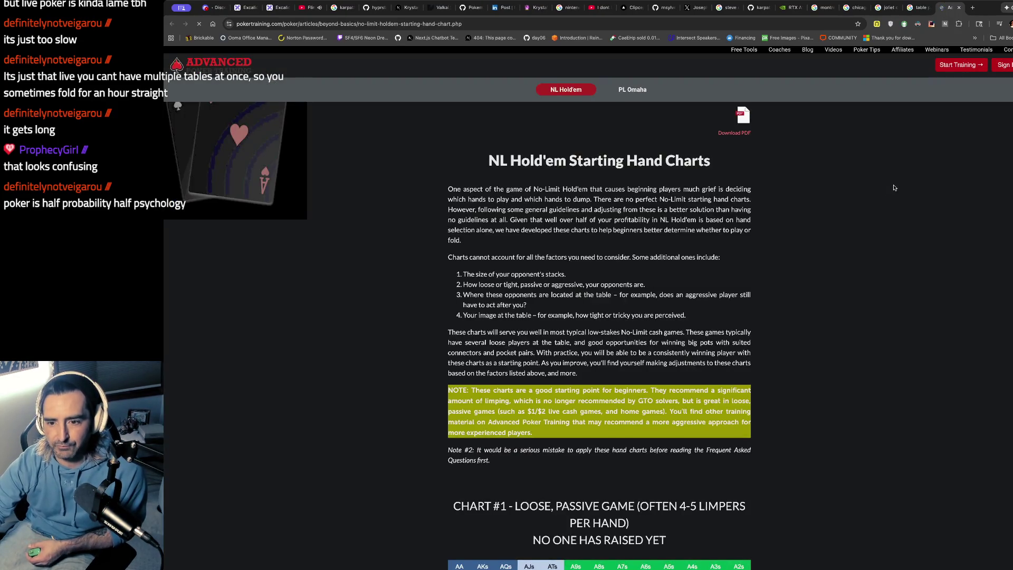
# Decline the email signup offer on the Starting Hand Charts page, scroll down, then switch to Discord
pyautogui.scroll(-3, 894, 187)
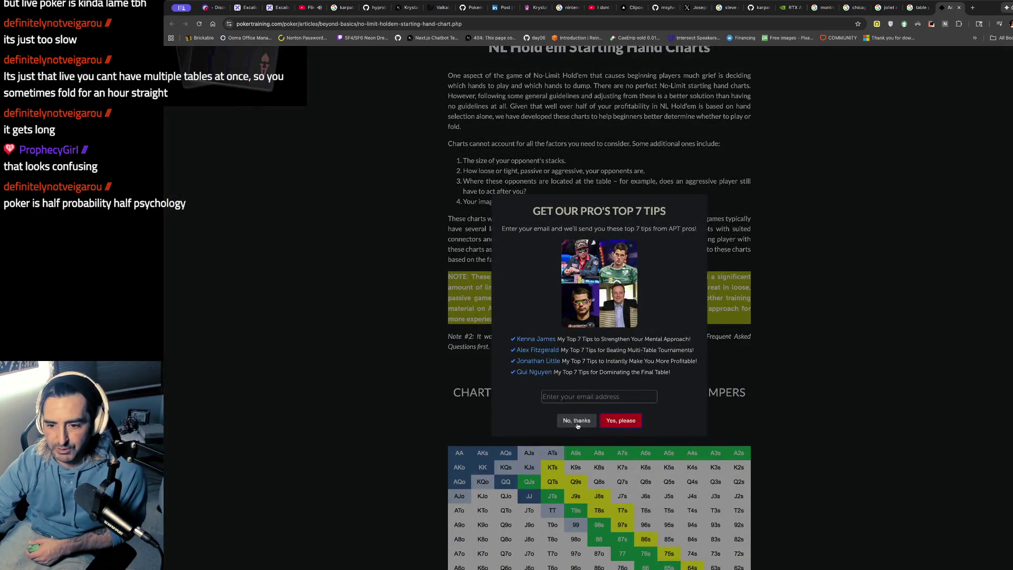
pyautogui.click(577, 420)
pyautogui.scroll(-3, 554, 444)
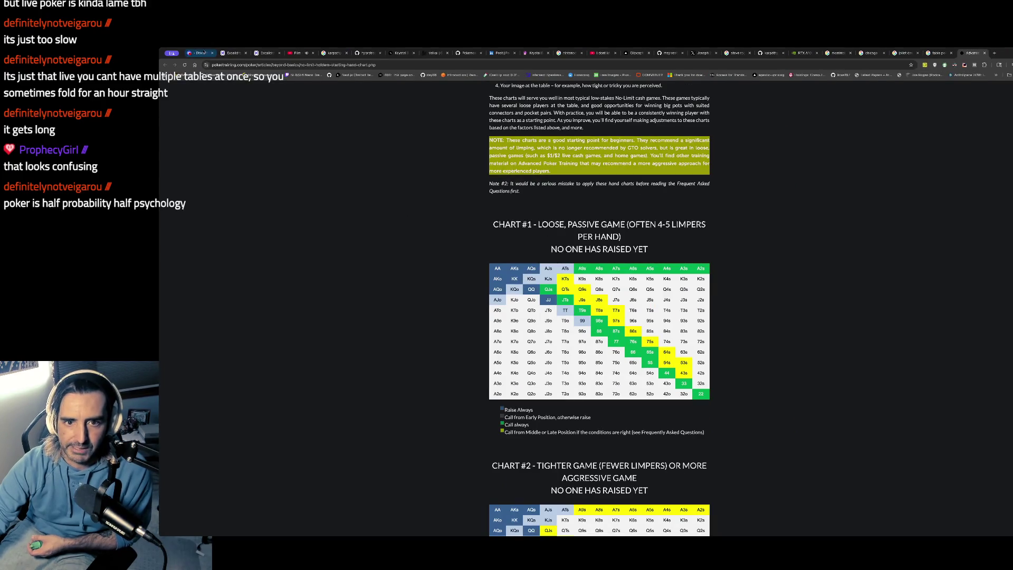
pyautogui.click(200, 53)
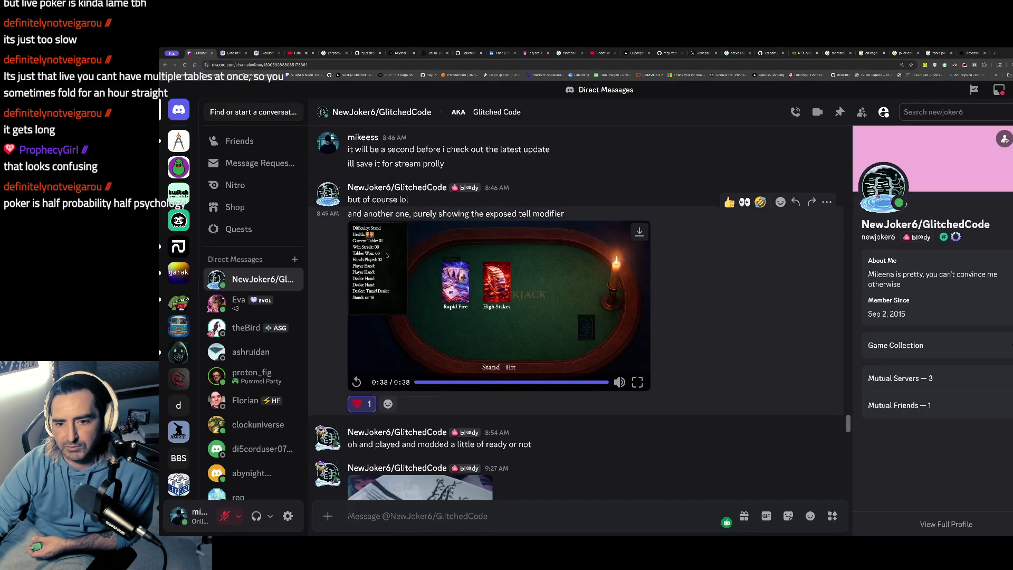
# Scroll the Discord DM down to the newest cat-bird and parrot posts
pyautogui.scroll(-10, 367, 288)
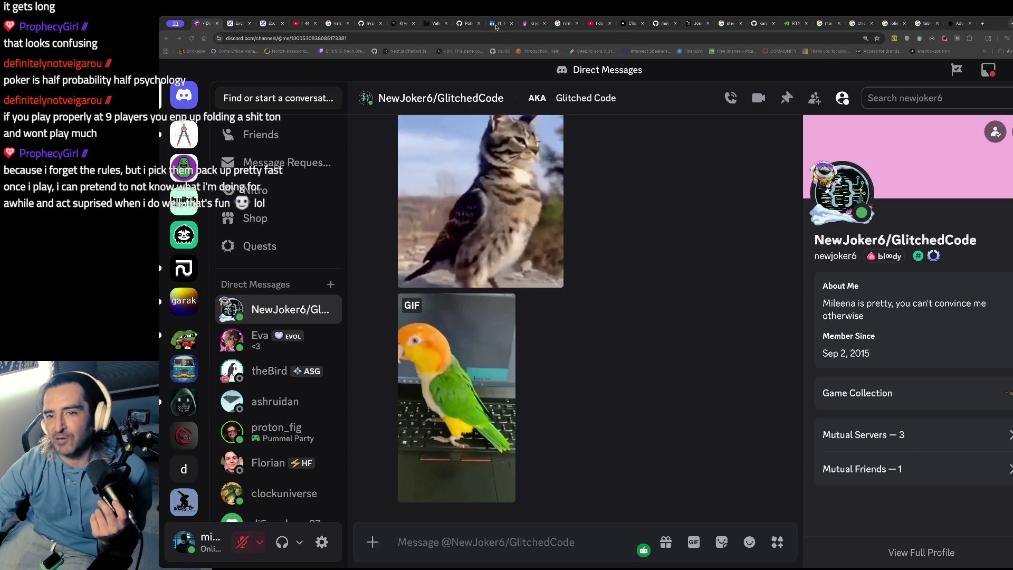
pyautogui.click(496, 25)
pyautogui.click(746, 85)
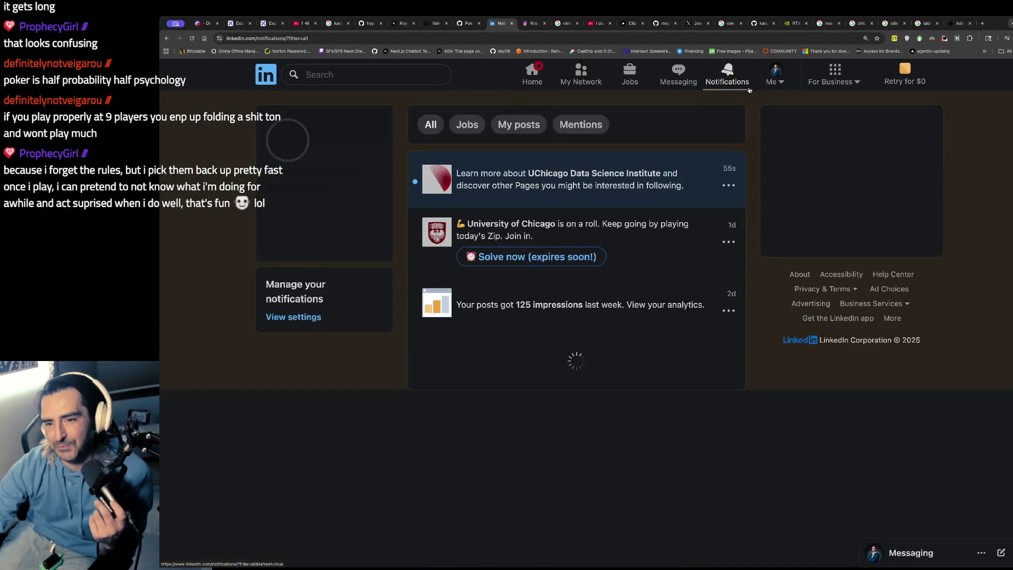
pyautogui.click(300, 25)
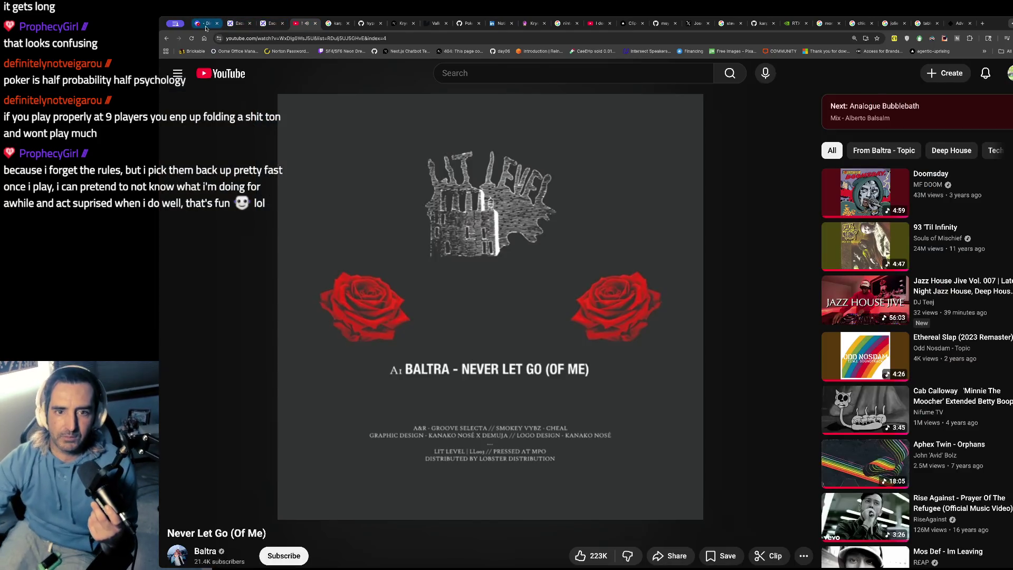
pyautogui.click(203, 23)
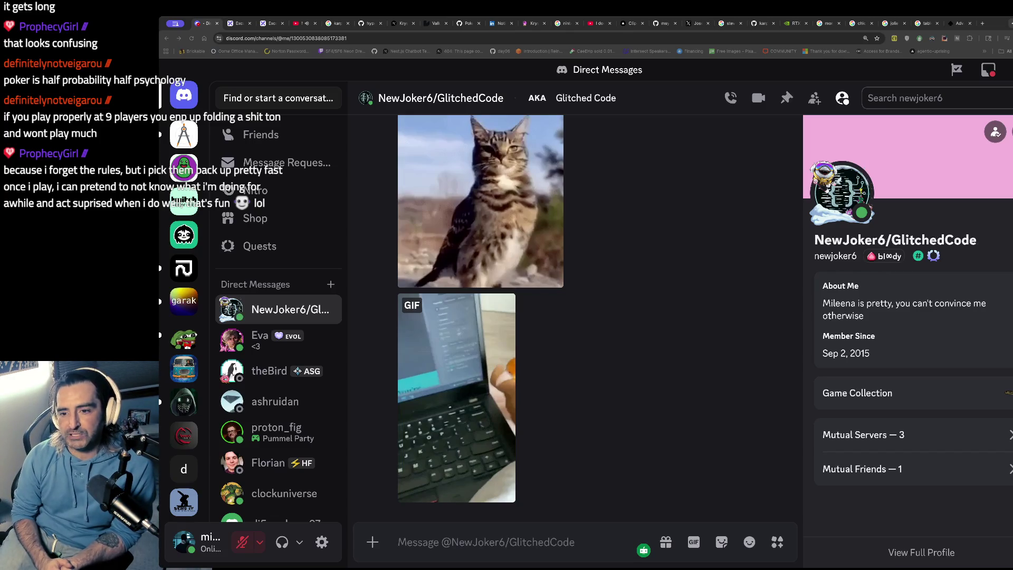
# Search Google for 'konami slots' in a new tab and skim the myKONAMI-led results
pyautogui.hotkey('ctrl', 't')
pyautogui.write('konami ')
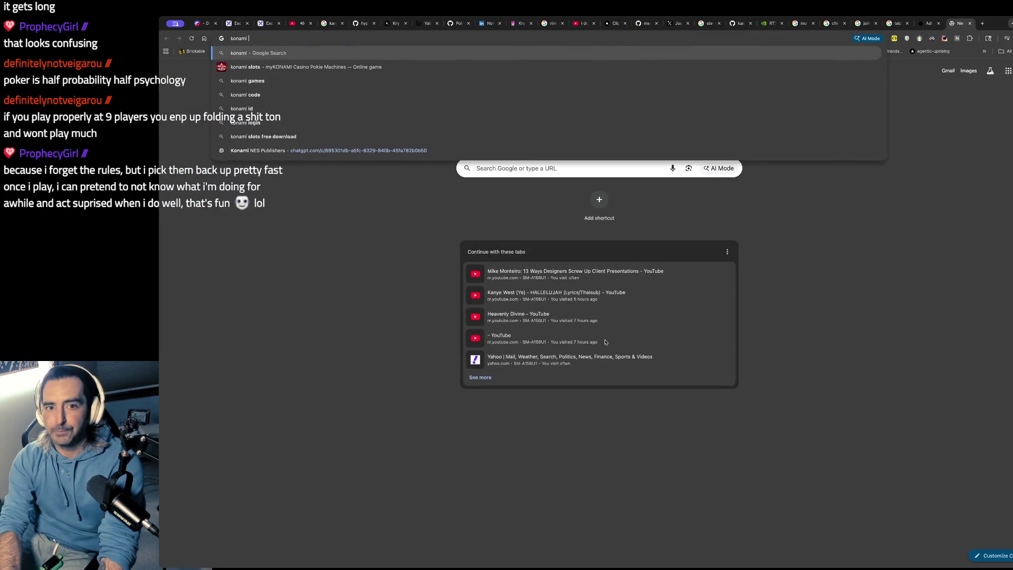
pyautogui.write('slots')
pyautogui.press('Return')
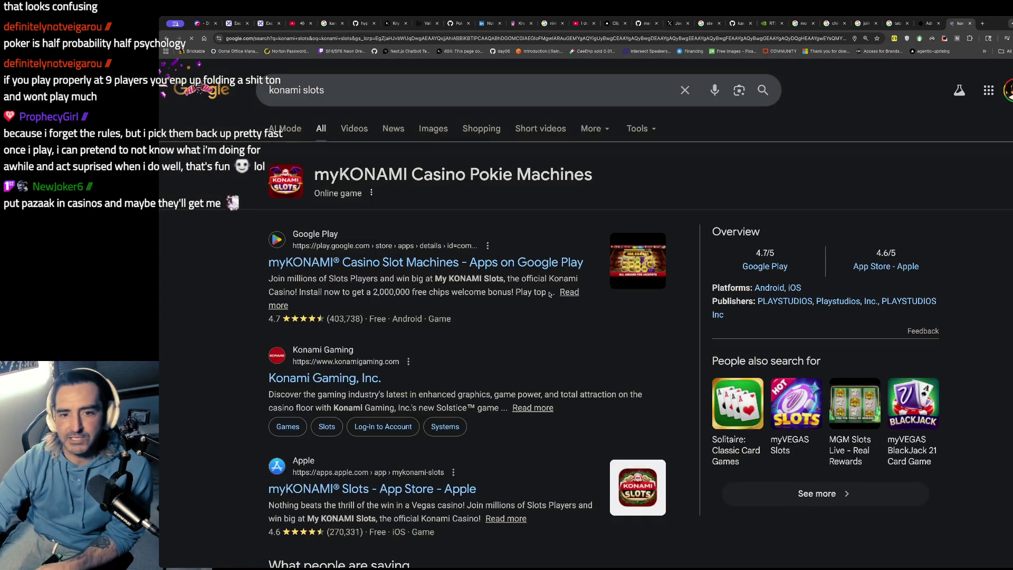
pyautogui.hotkey('ctrl', '+')
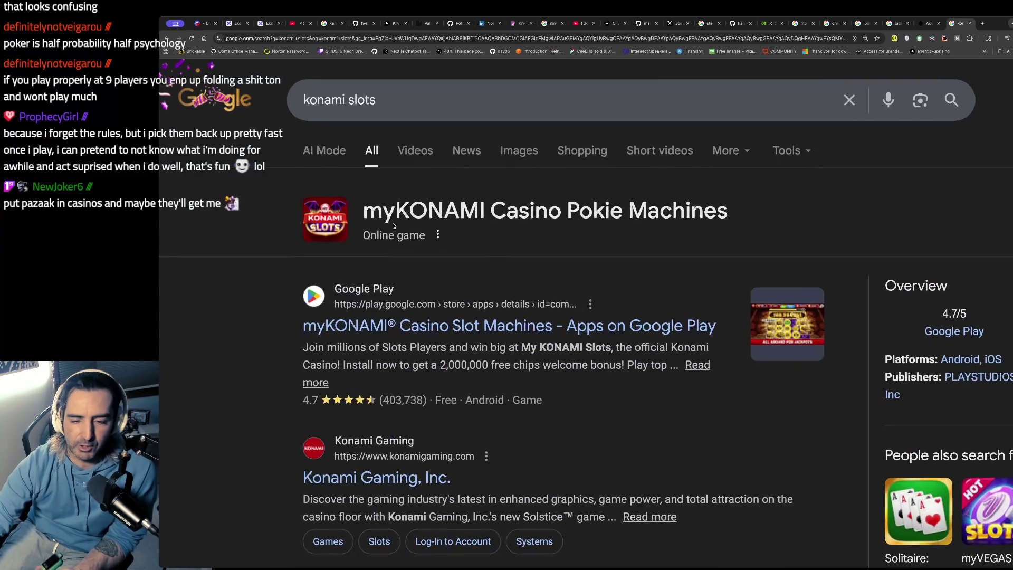
pyautogui.hotkey('ctrl', '-')
pyautogui.scroll(-5, 401, 264)
pyautogui.scroll(5, 401, 274)
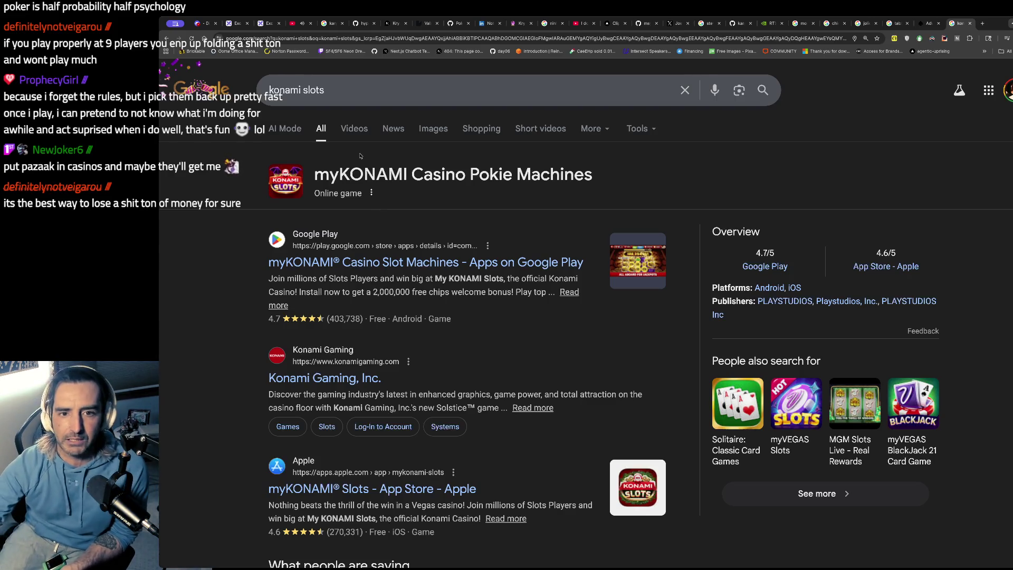
# Glance at the Discord DM, then return to YouTube and pause Never Let Go (Of Me)
pyautogui.click(205, 24)
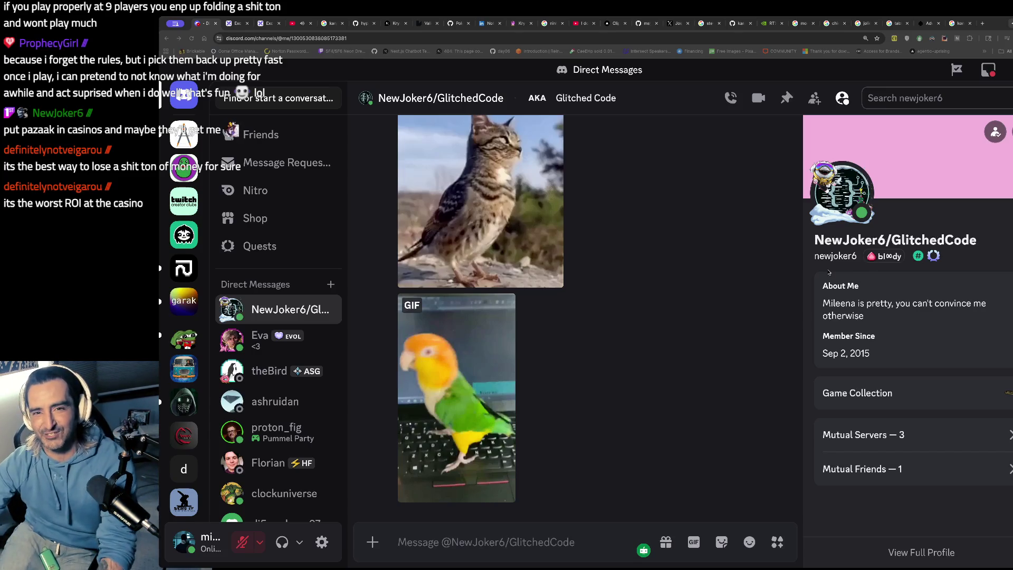
pyautogui.click(299, 24)
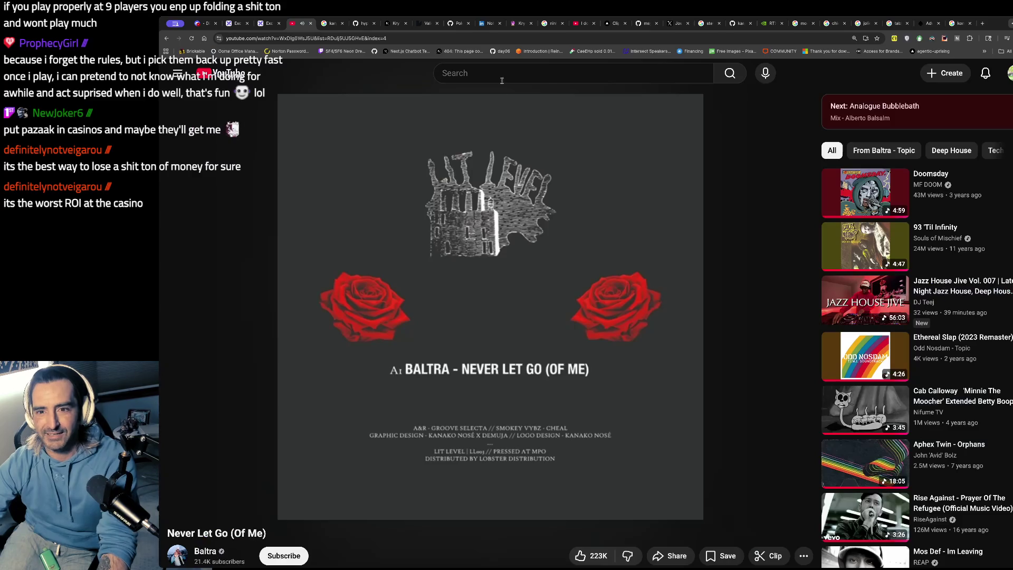
pyautogui.click(462, 111)
pyautogui.click(462, 73)
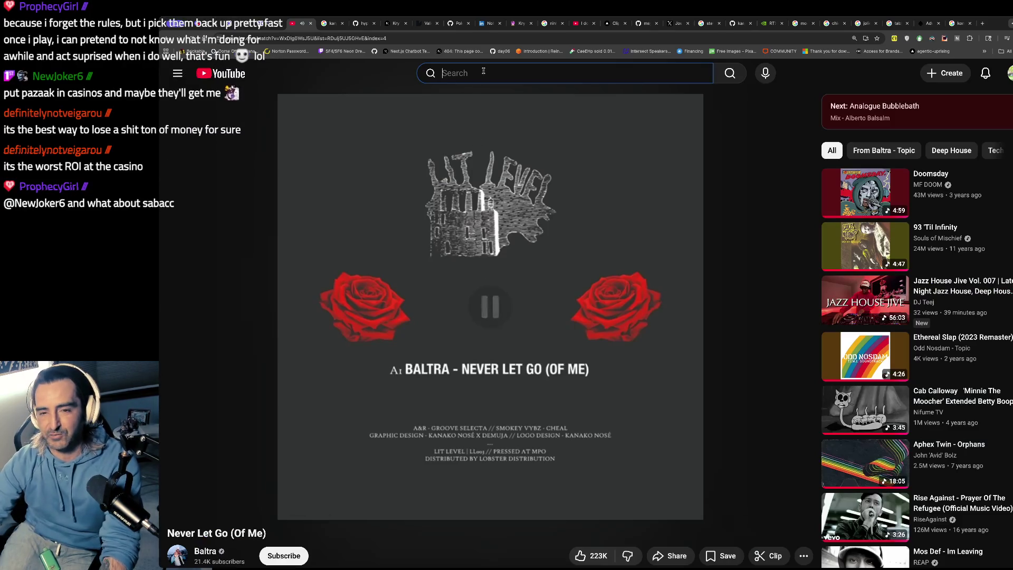
# Search YouTube for 'high stakers slots las vegas vice' and open Inside the World of High Stakes Gambling
pyautogui.write('high t')
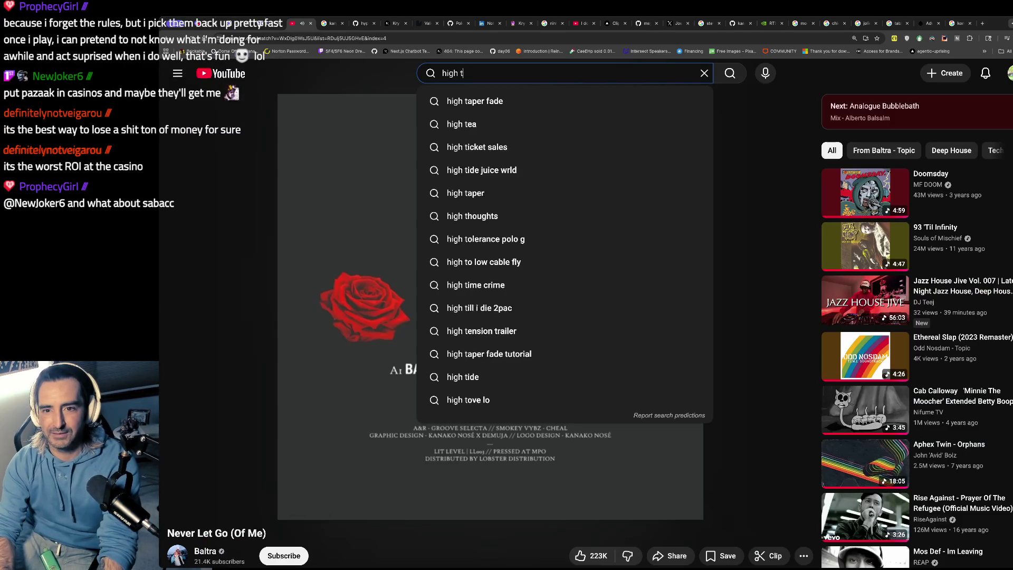
pyautogui.press('BackSpace')
pyautogui.write('stakers slots')
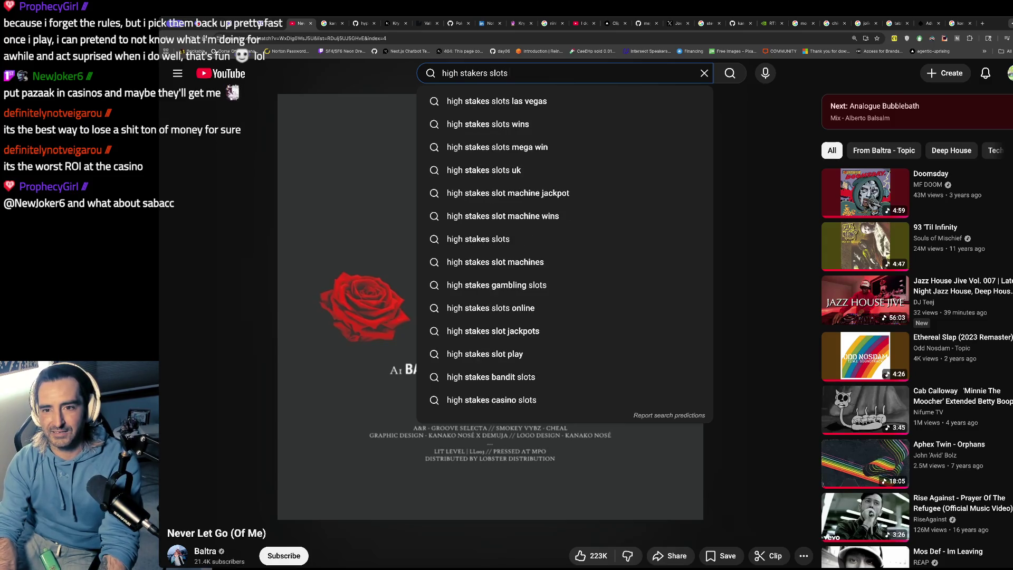
pyautogui.write(' las vegas')
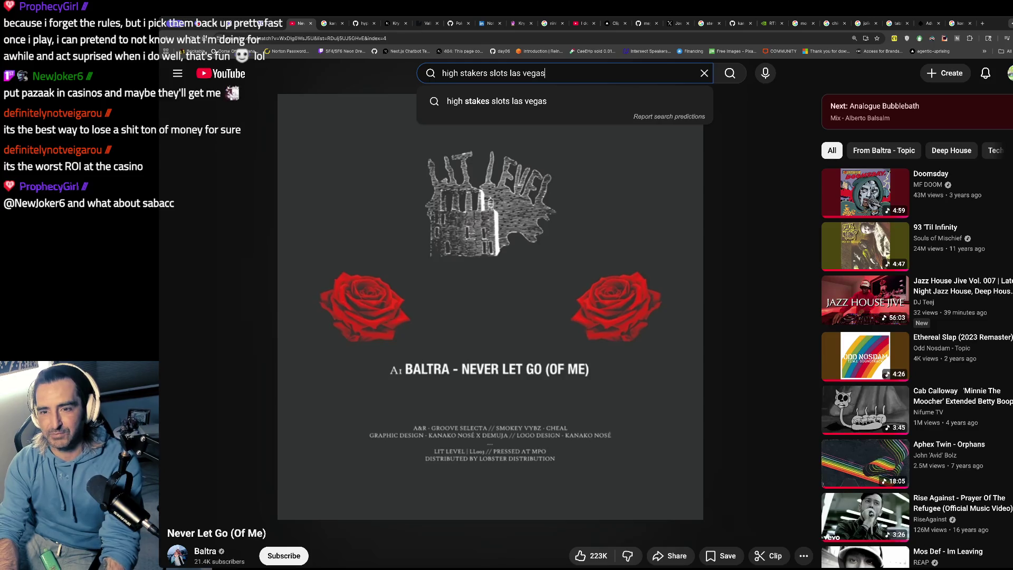
pyautogui.press('Return')
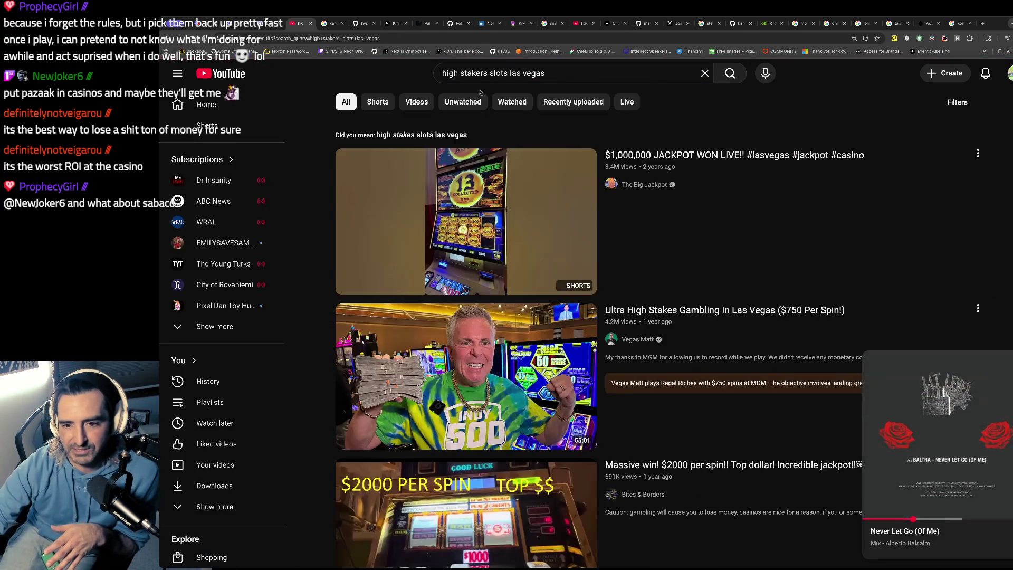
pyautogui.scroll(-8, 465, 302)
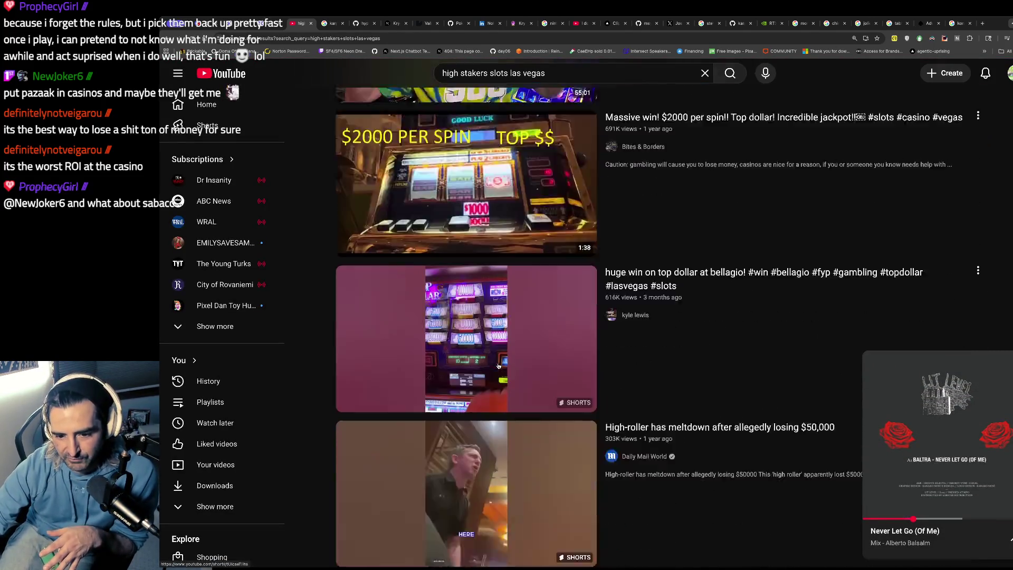
pyautogui.scroll(-4, 500, 369)
pyautogui.scroll(12, 500, 369)
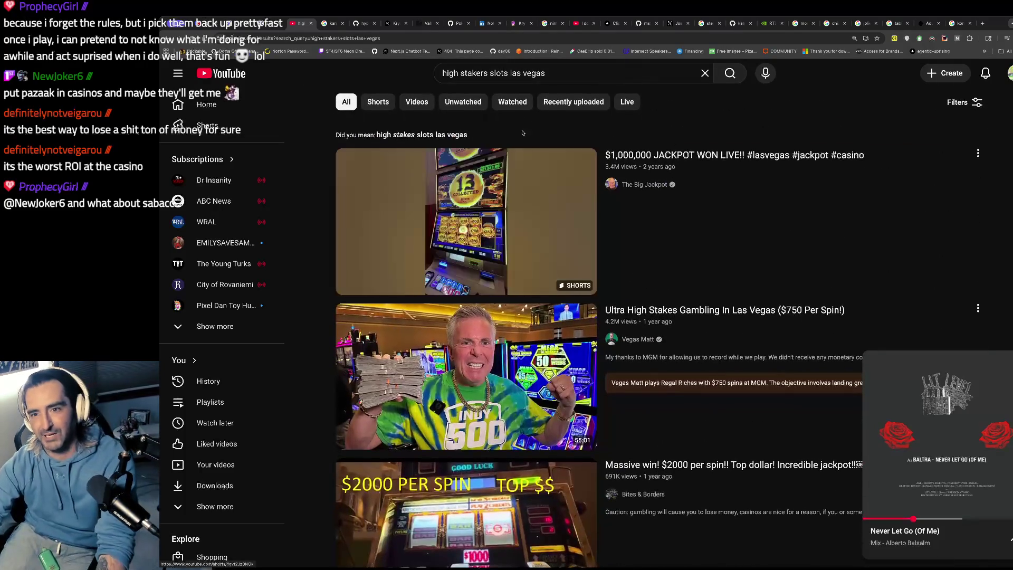
pyautogui.click(563, 76)
pyautogui.write('v')
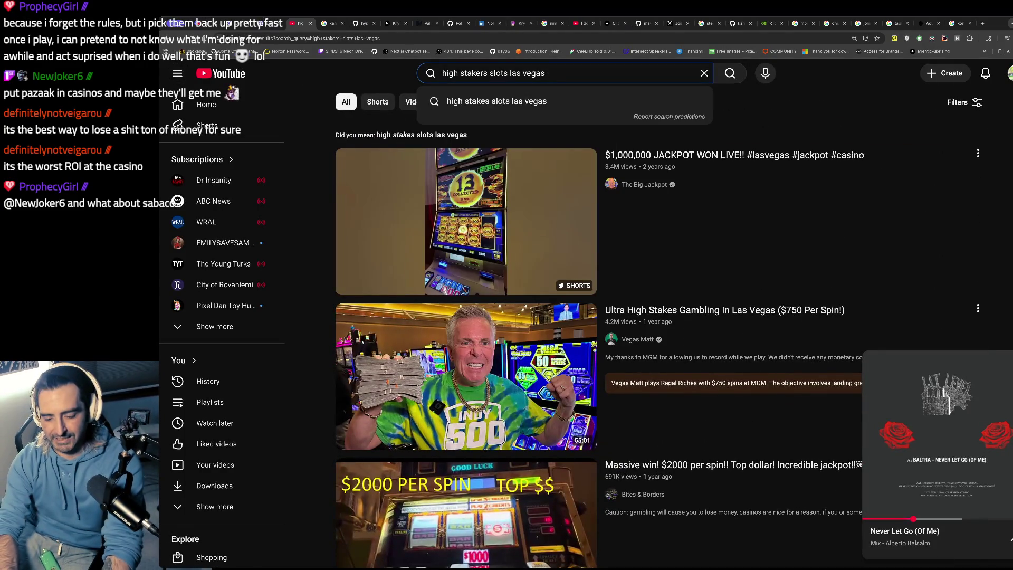
pyautogui.write('ice')
pyautogui.press('Return')
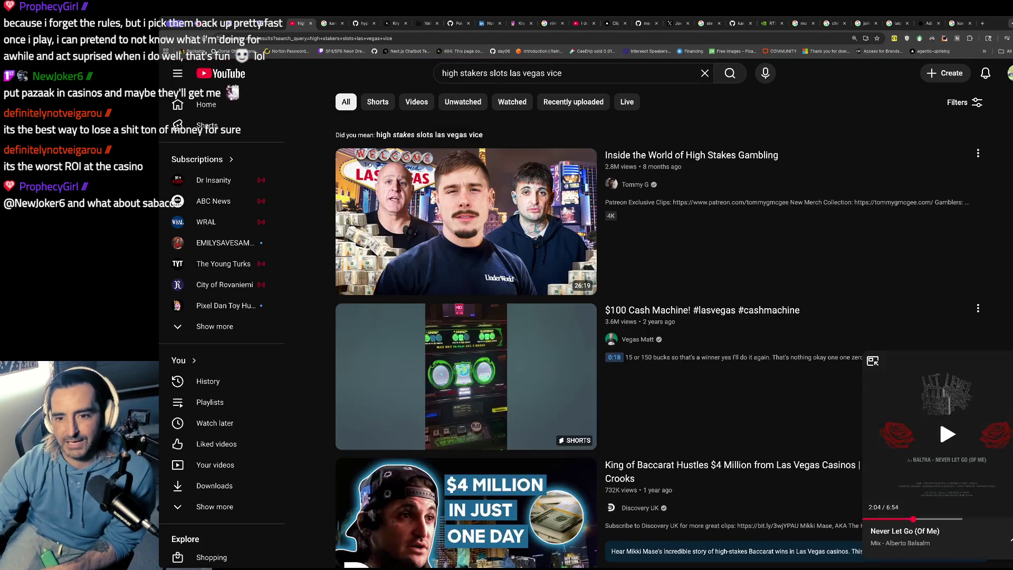
pyautogui.click(479, 189)
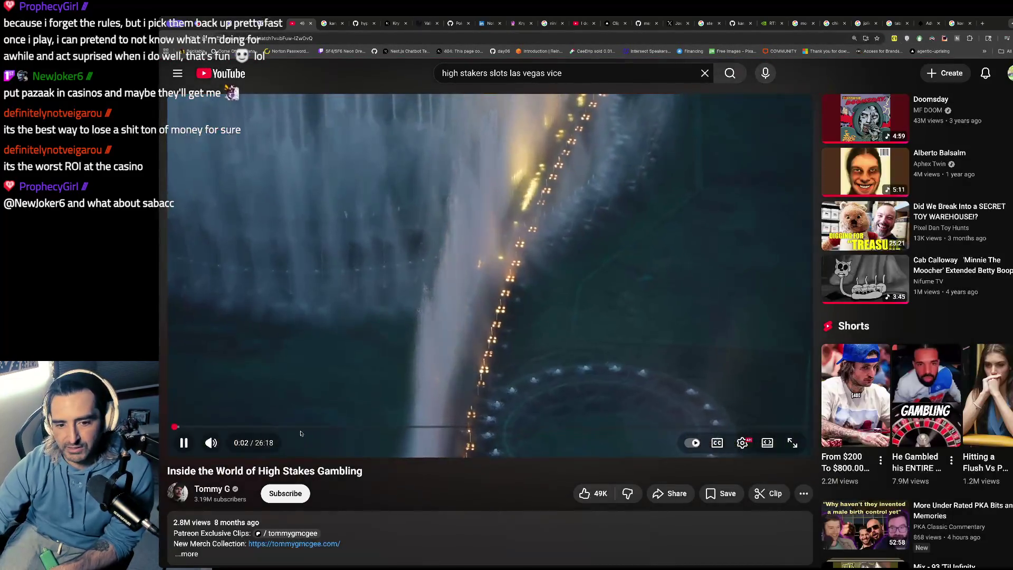
# Seek the gambling video to about 3:08 and toggle pause until it resumes near 3:24
pyautogui.click(250, 427)
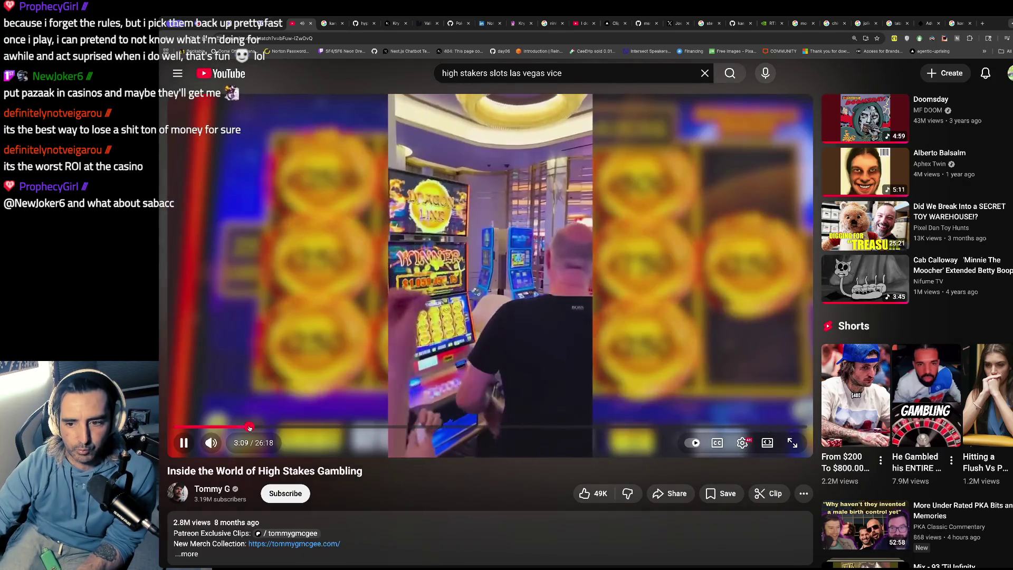
pyautogui.click(449, 248)
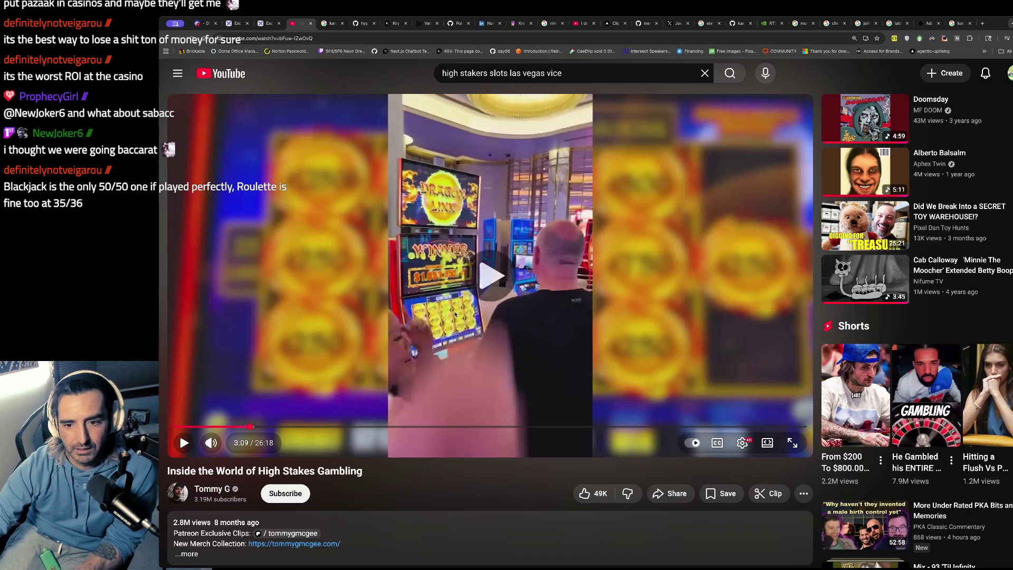
pyautogui.click(455, 315)
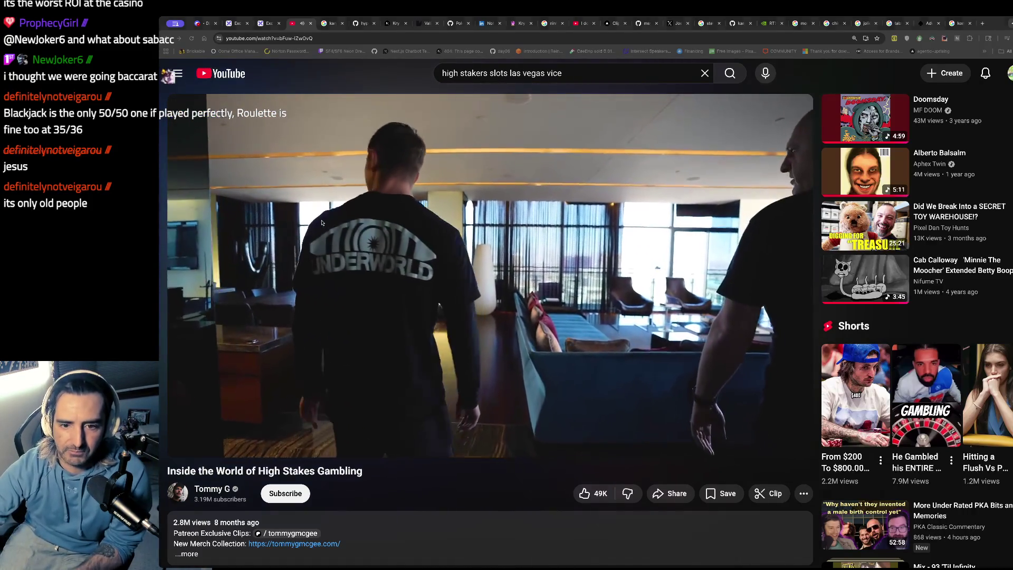
pyautogui.click(328, 235)
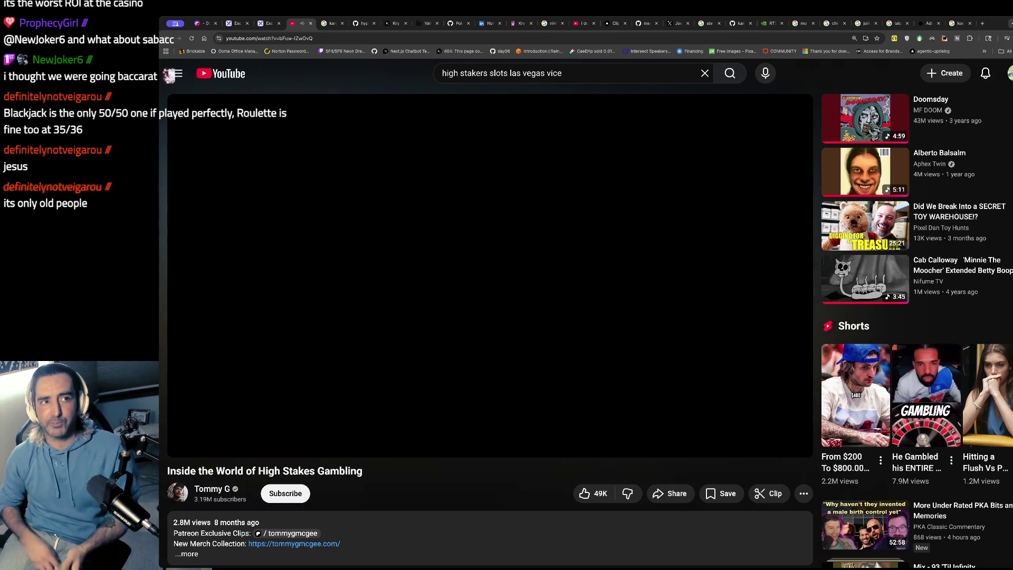
pyautogui.click(352, 236)
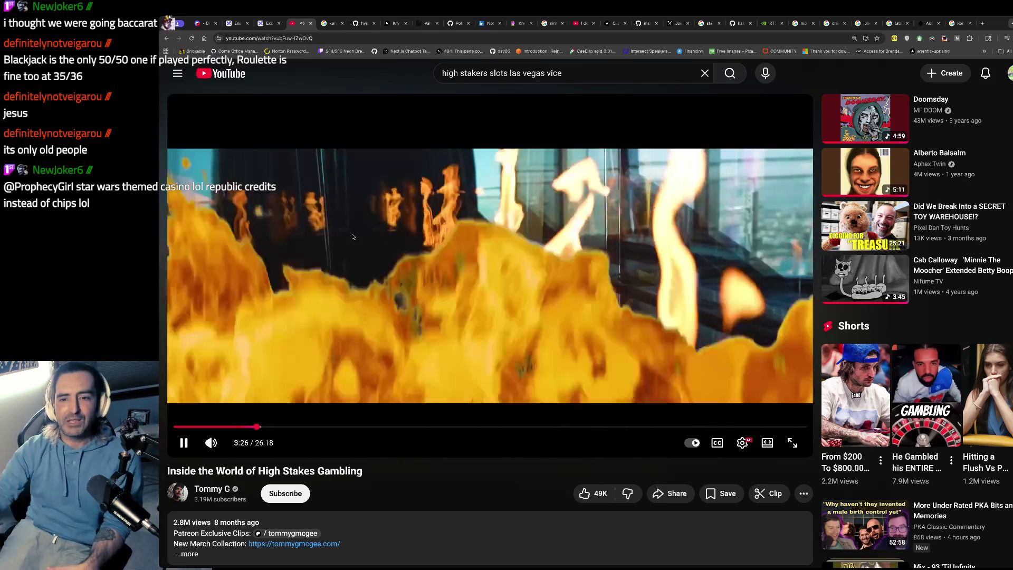
# Pause and resume the video, then seek ahead from about 7:04 to 7:49
pyautogui.click(353, 236)
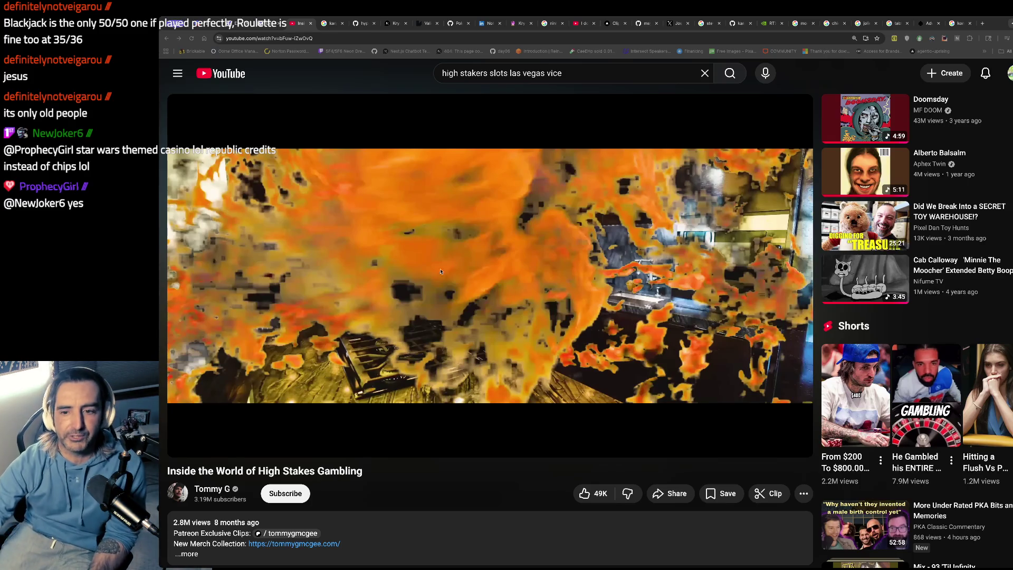
pyautogui.click(457, 261)
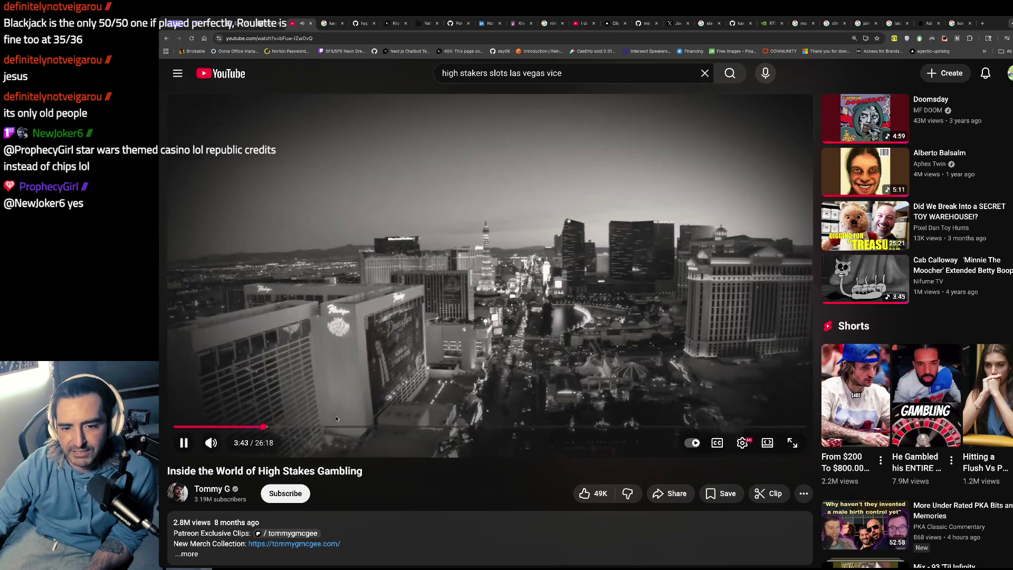
pyautogui.click(343, 425)
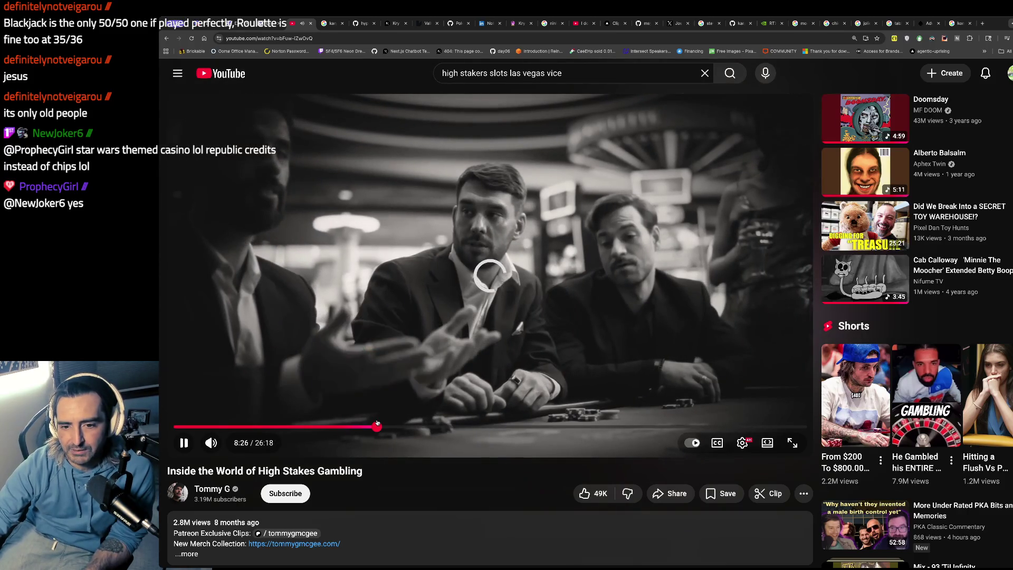
pyautogui.moveTo(348, 423); pyautogui.dragTo(357, 424)
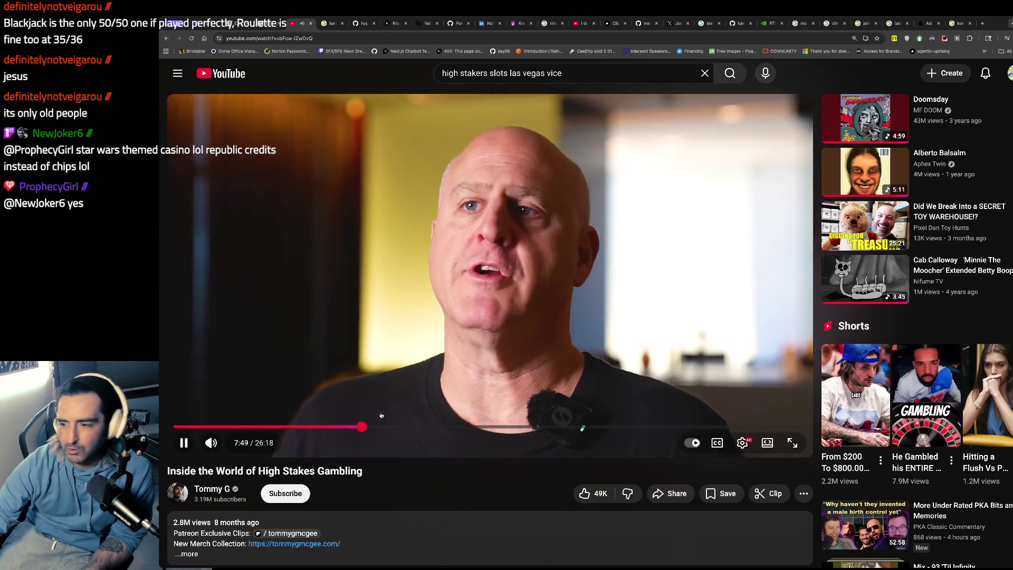
# Jump the video to the 11:22–11:36 slot scene and leave it paused at 11:27 on the Dragon Link jackpot
pyautogui.click(485, 335)
pyautogui.click(523, 315)
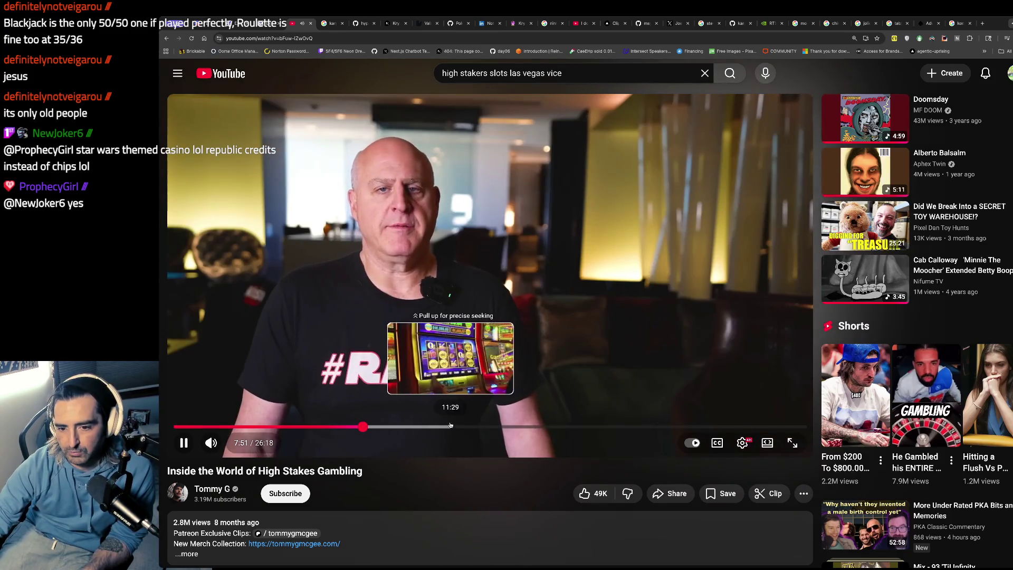
pyautogui.click(448, 426)
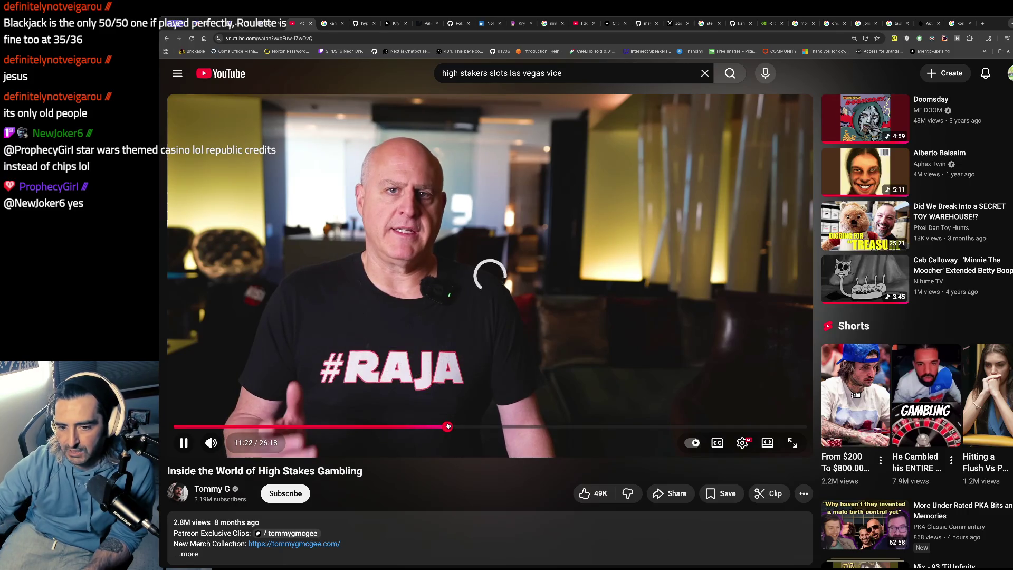
pyautogui.click(452, 426)
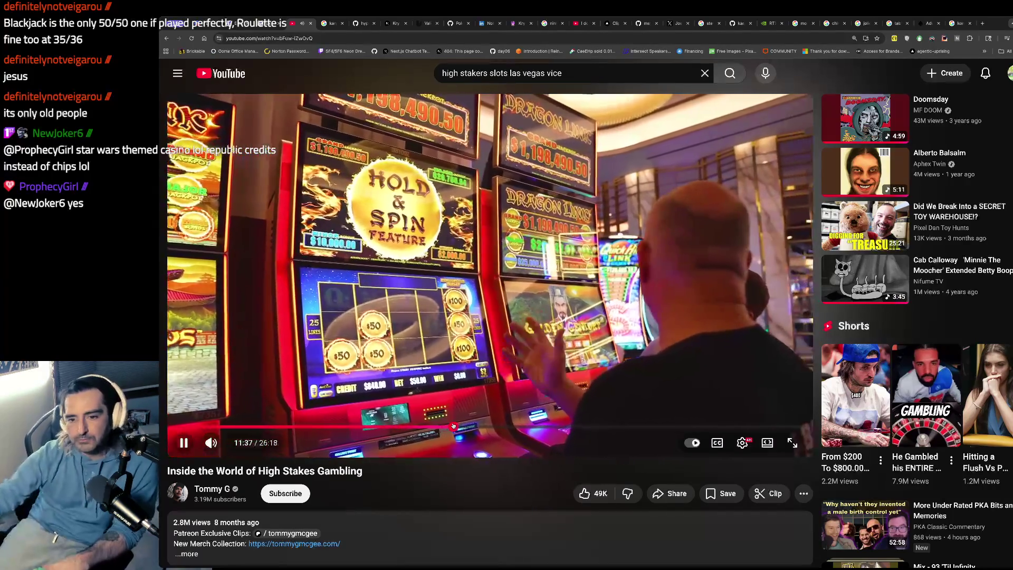
pyautogui.click(451, 292)
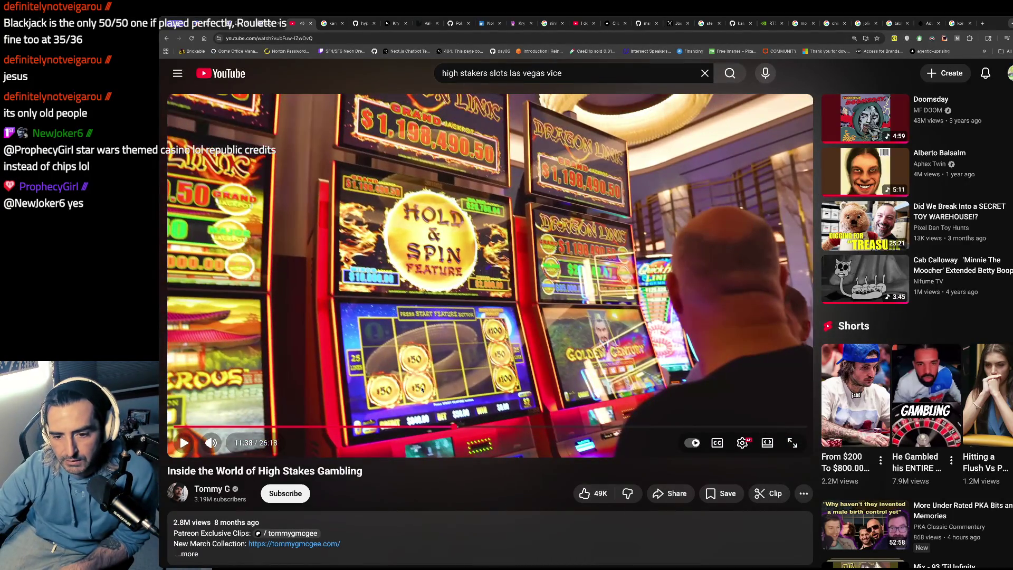
pyautogui.click(421, 389)
pyautogui.click(421, 389)
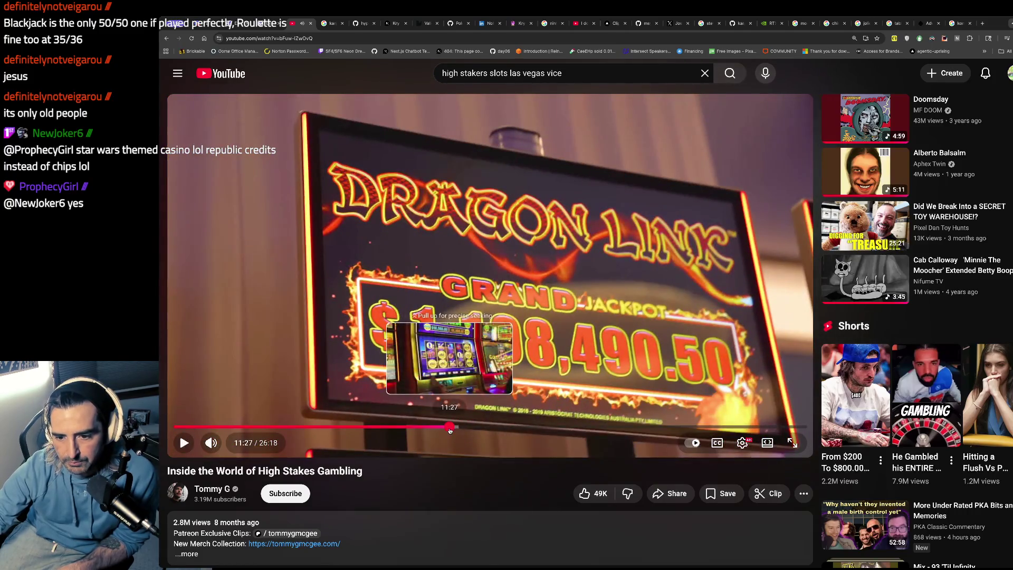
pyautogui.click(449, 426)
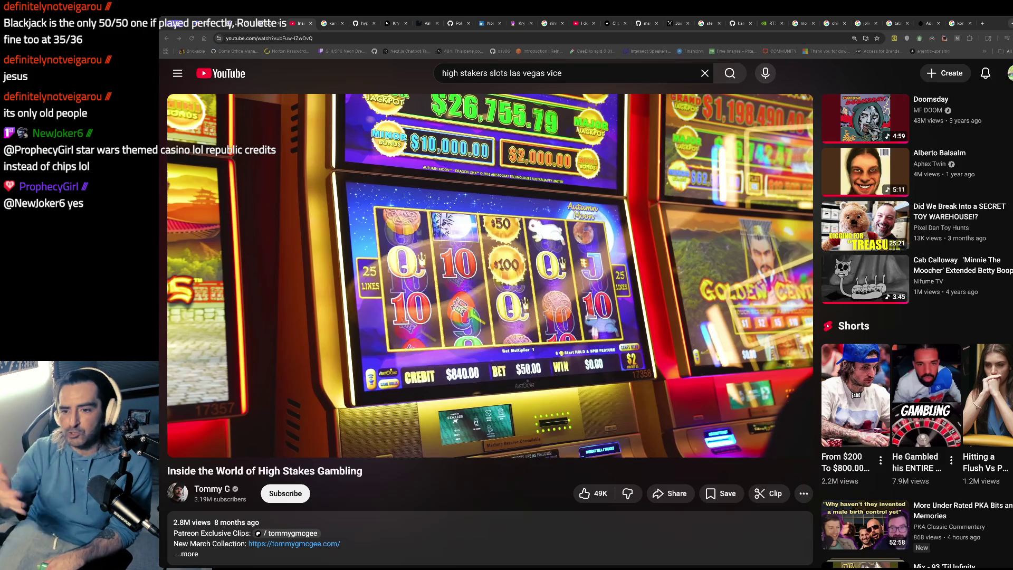
# Watch on from 11:27, pausing briefly at 11:36 and 11:38
pyautogui.click(538, 227)
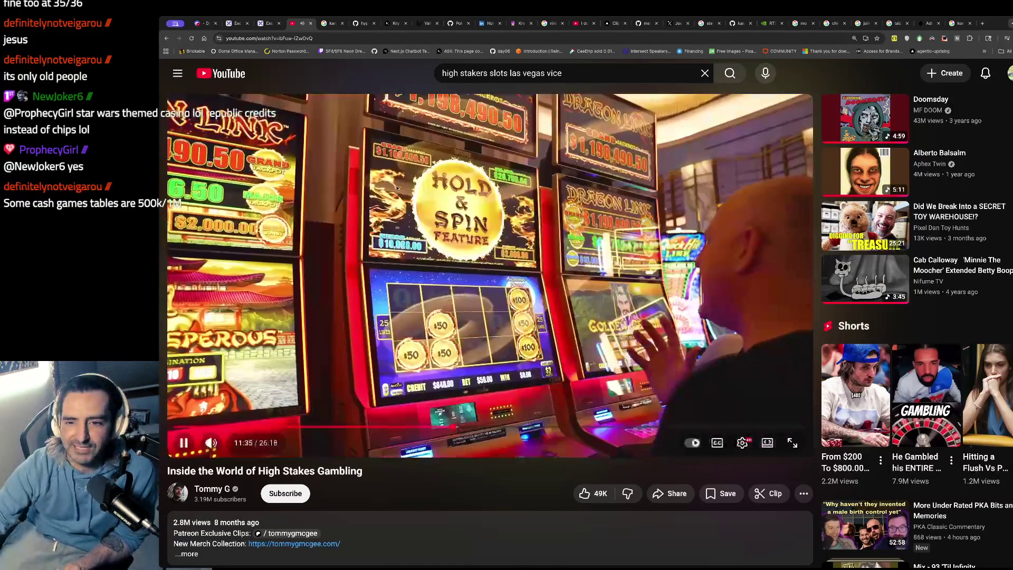
pyautogui.click(454, 207)
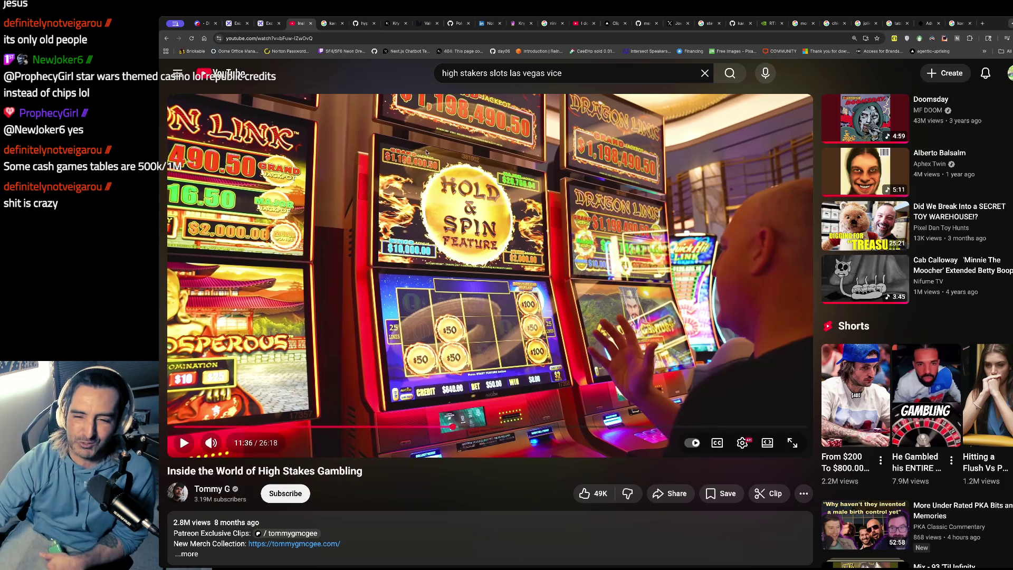
pyautogui.click(451, 225)
pyautogui.click(448, 231)
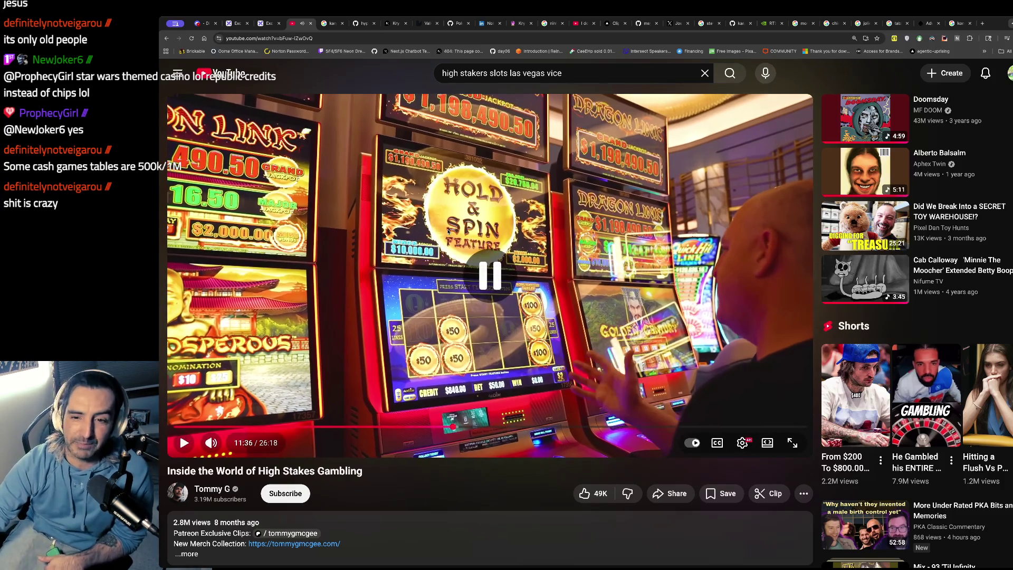
pyautogui.click(491, 247)
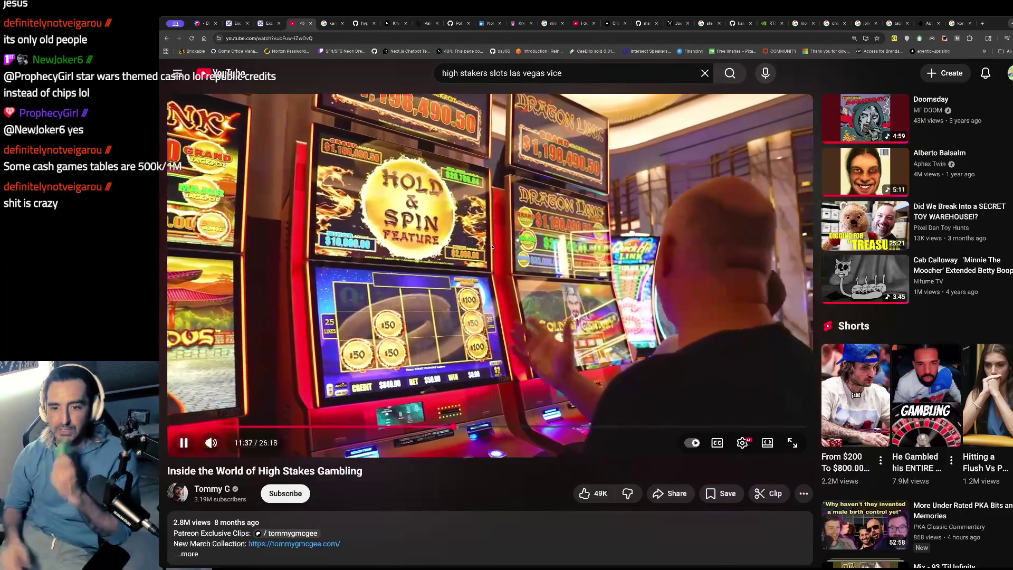
pyautogui.click(491, 246)
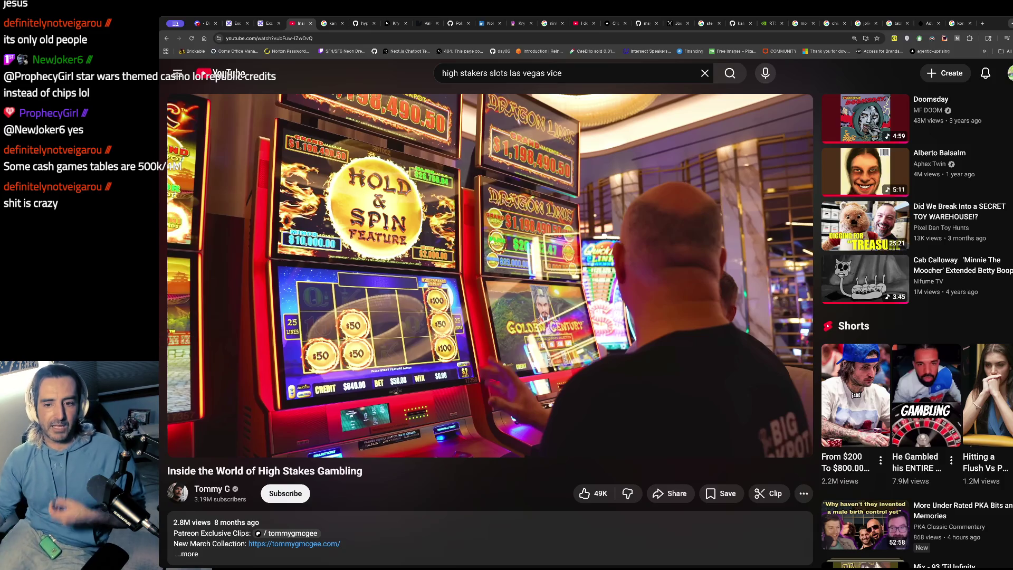
pyautogui.click(562, 223)
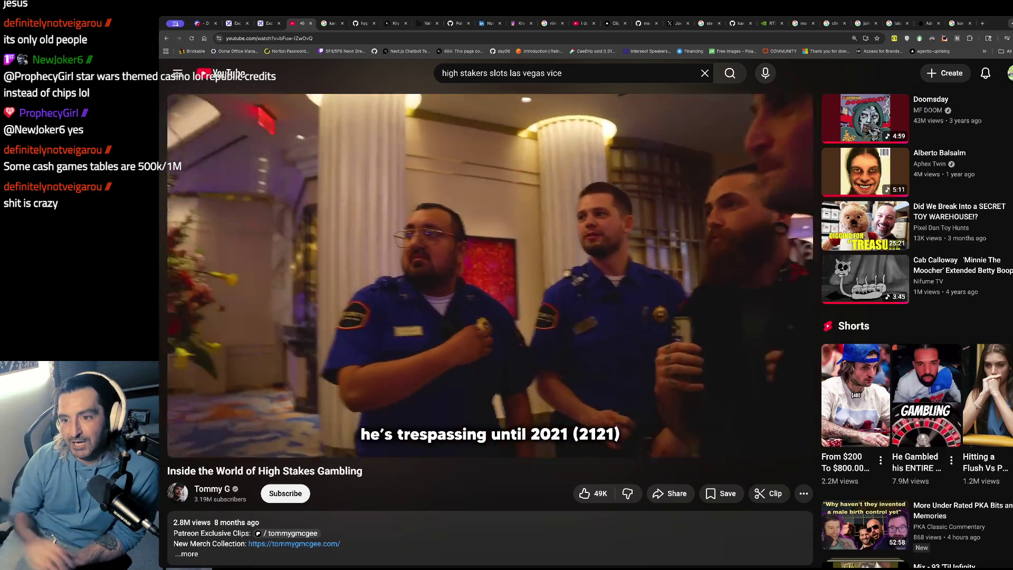
# Keep watching past 11:54 and 11:57 through the 12:09 trespass-warning scene, then pause for a new search
pyautogui.moveTo(481, 356)
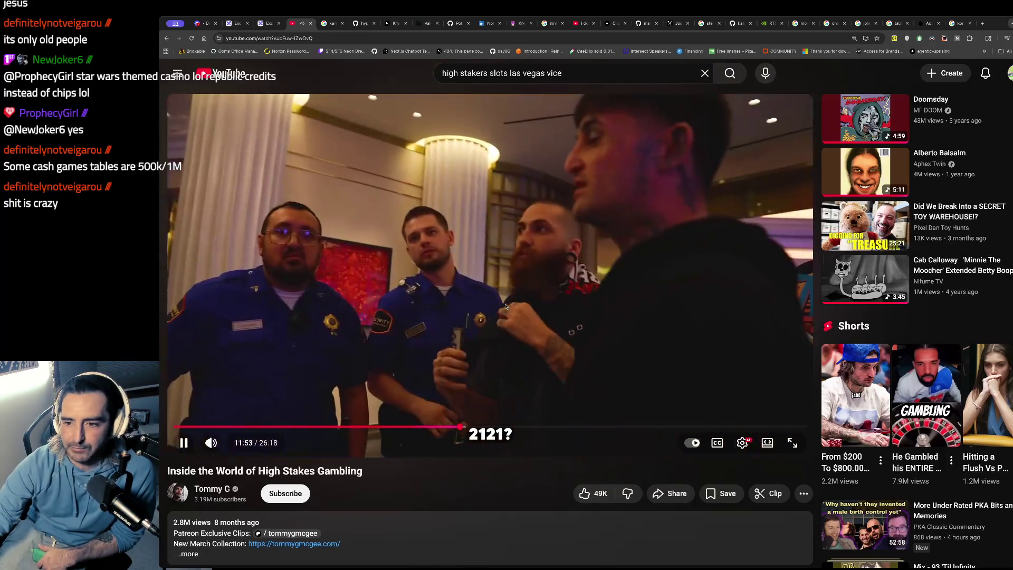
pyautogui.click(636, 187)
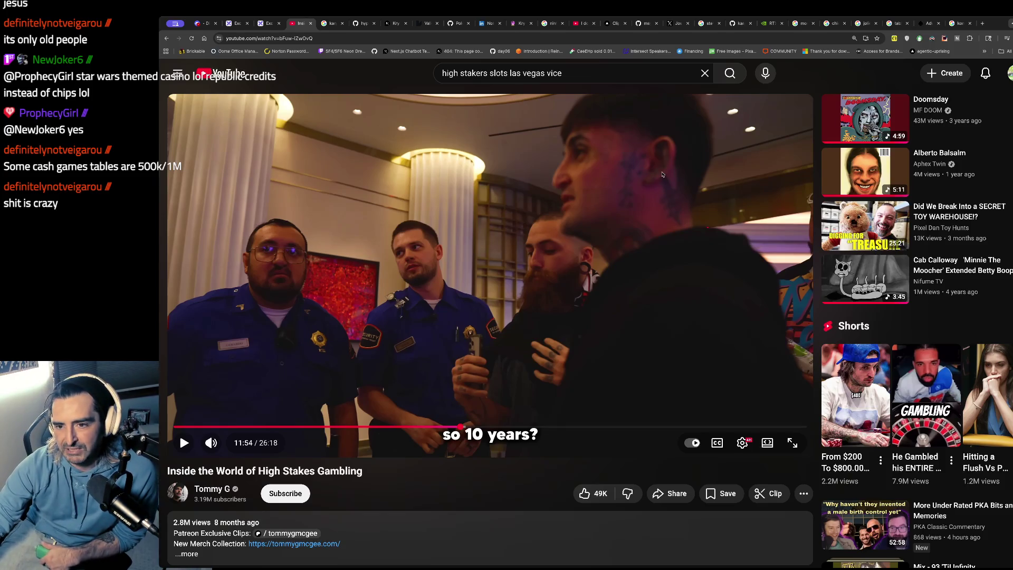
pyautogui.click(647, 185)
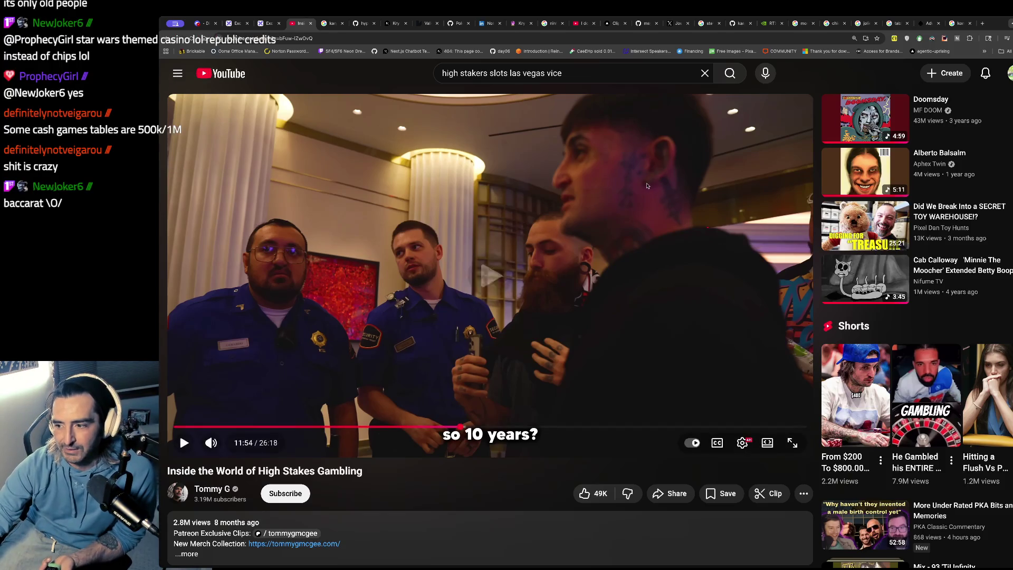
pyautogui.click(647, 186)
pyautogui.click(647, 186)
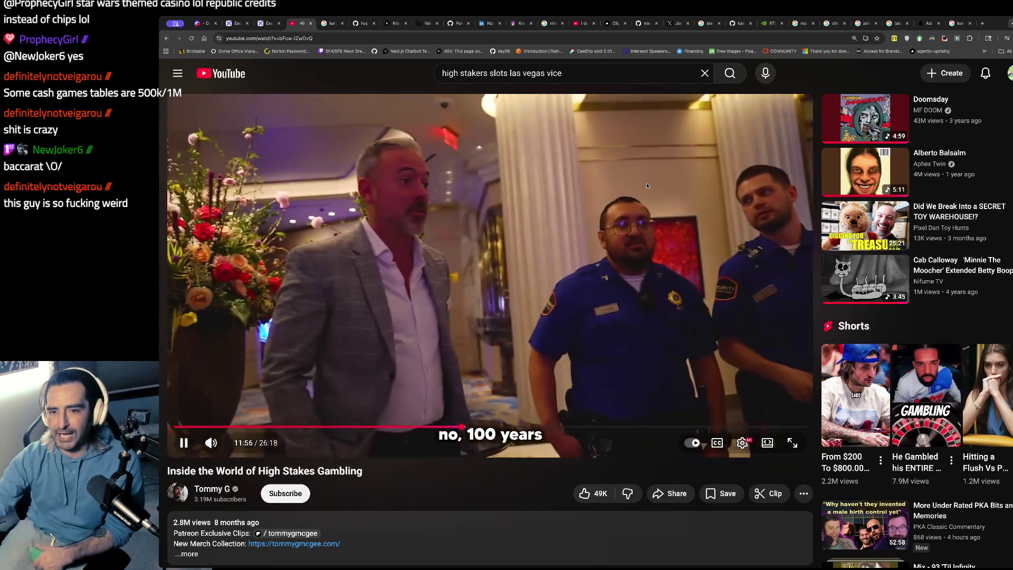
pyautogui.click(647, 185)
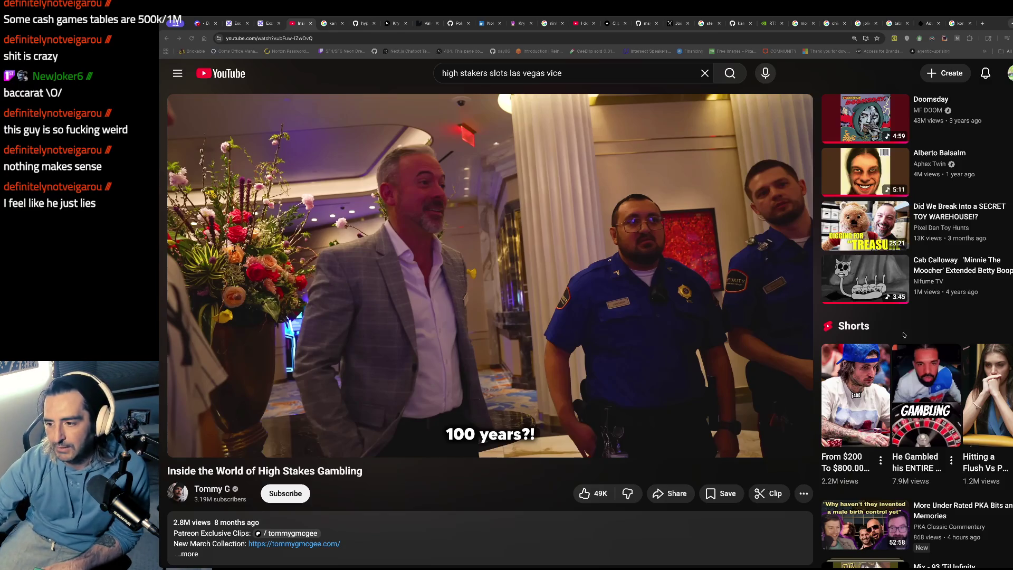
pyautogui.click(544, 260)
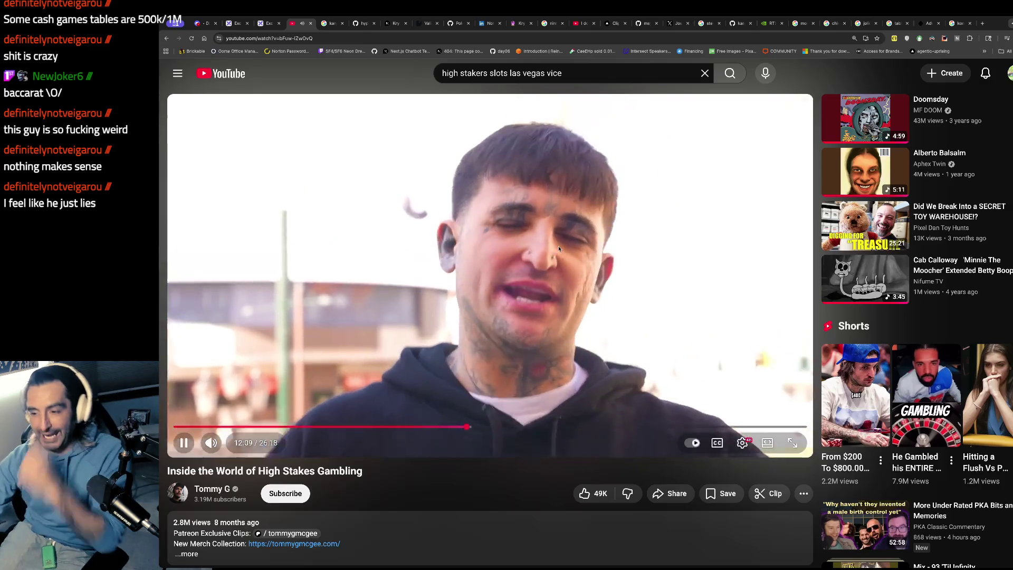
pyautogui.click(567, 244)
pyautogui.click(578, 78)
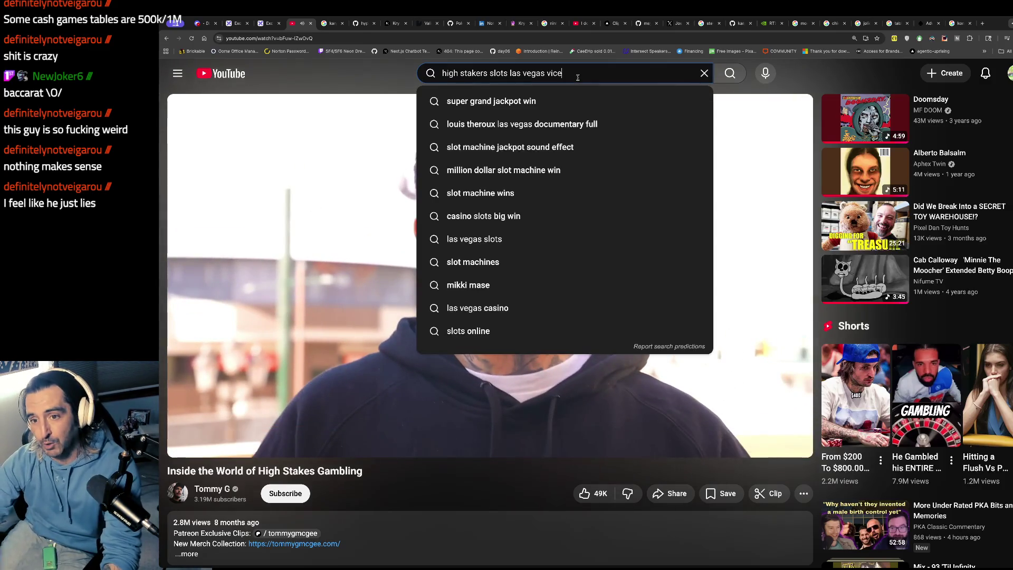
# Replace the search with 'mickie poker bluff' and open 'The CRAZIEST Poker Bluff Of All Time??'
pyautogui.hotkey('ctrl', 'a')
pyautogui.write('mickie')
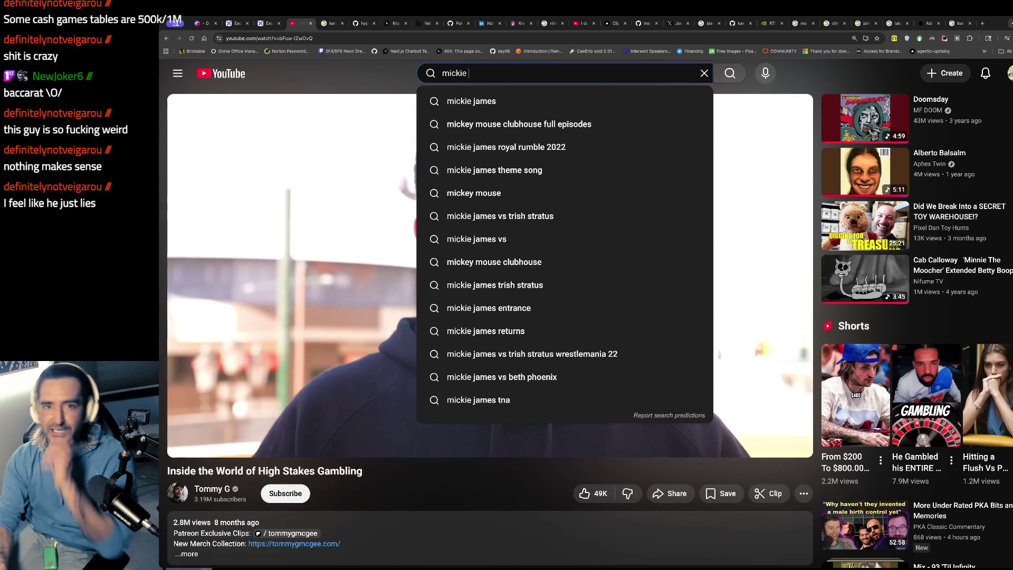
pyautogui.write(' po')
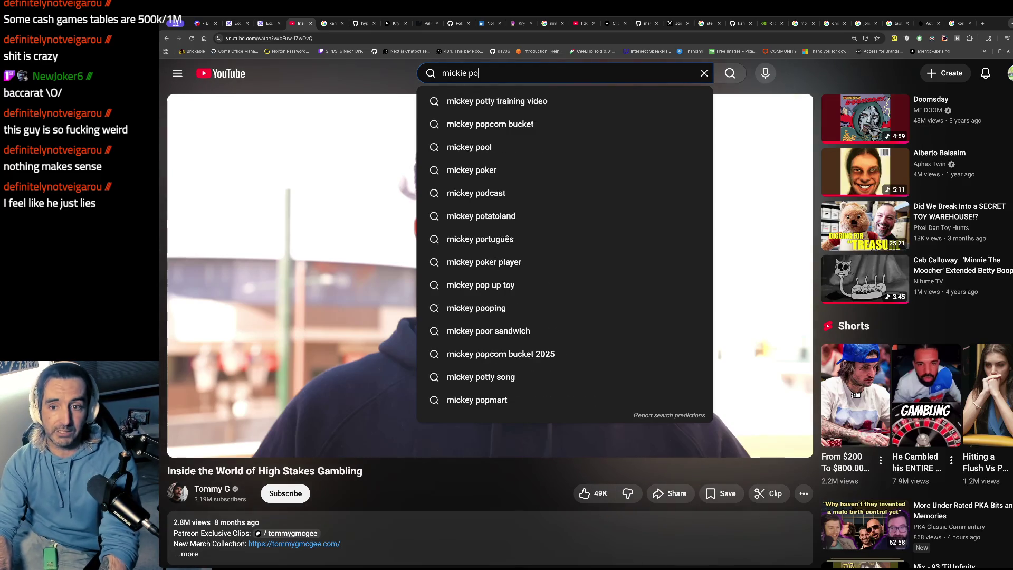
pyautogui.write('ker bluff')
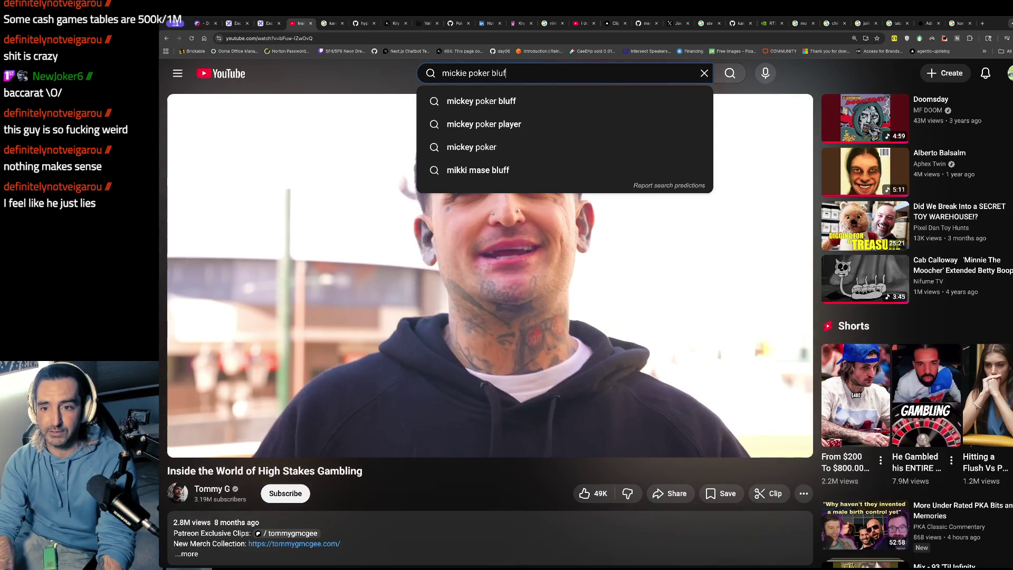
pyautogui.press('Return')
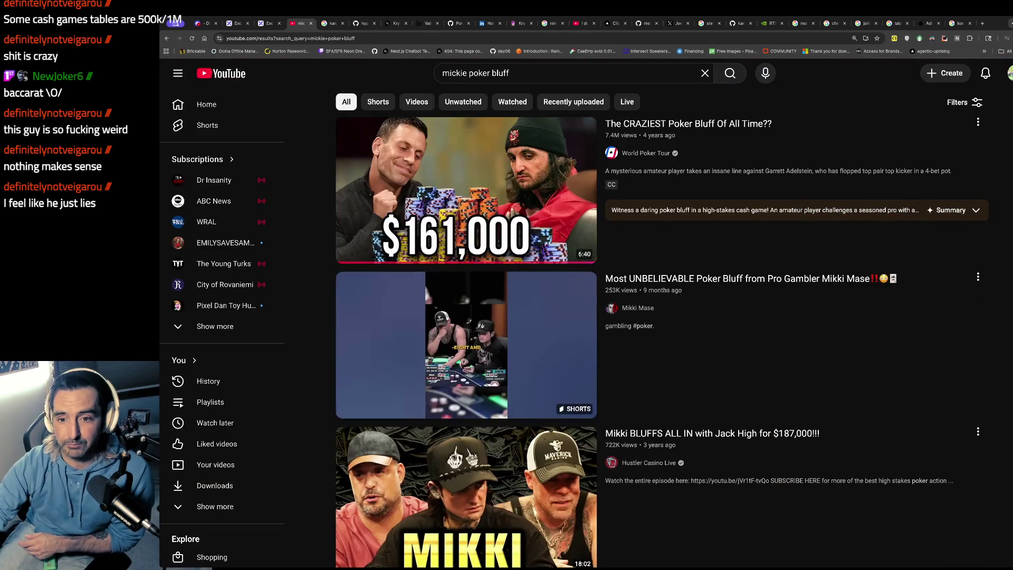
pyautogui.click(485, 186)
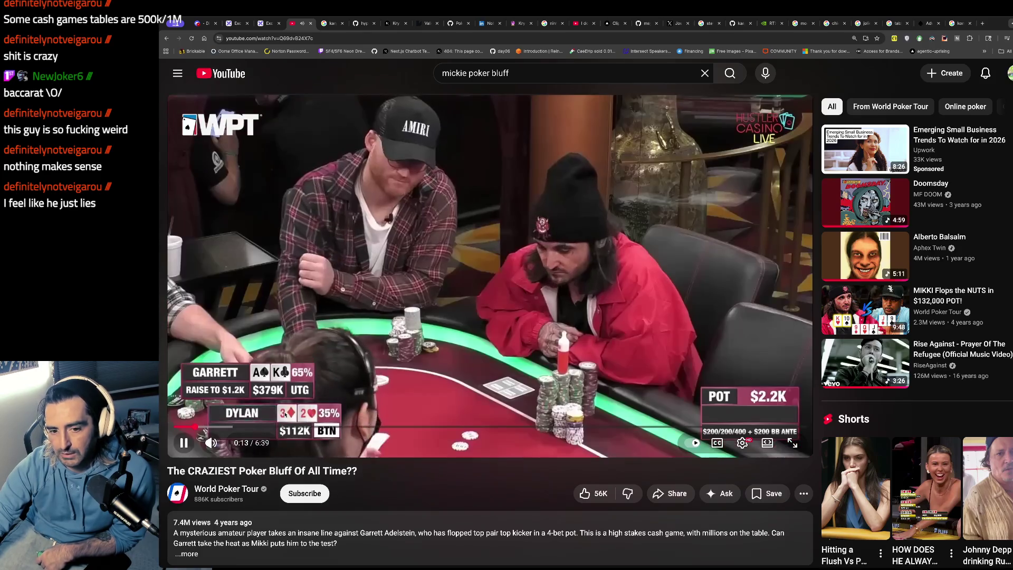
# Pause and resume the World Poker Tour bluff video around 0:21 to follow Mikki's $4K 3-bet
pyautogui.click(412, 314)
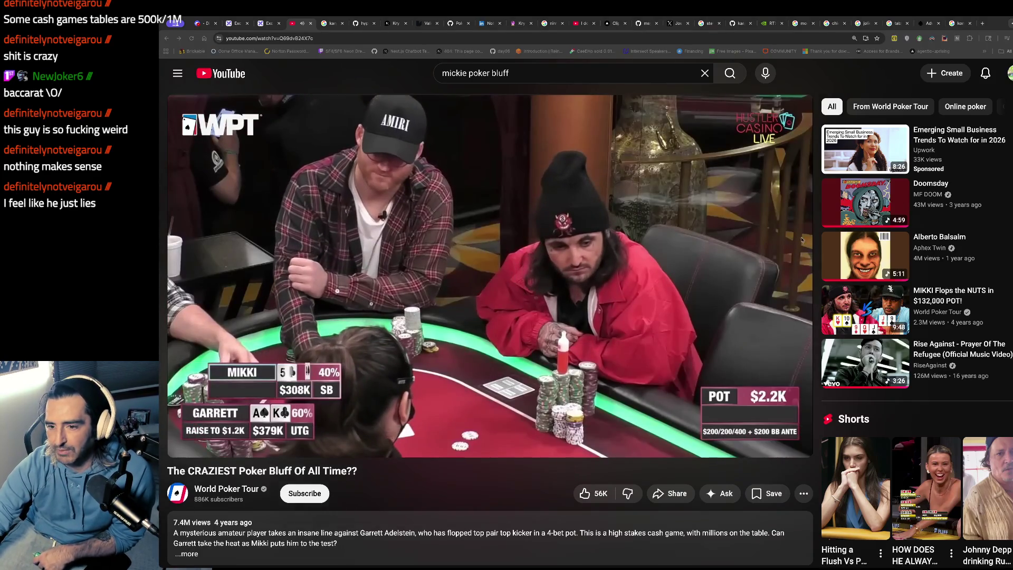
pyautogui.click(477, 221)
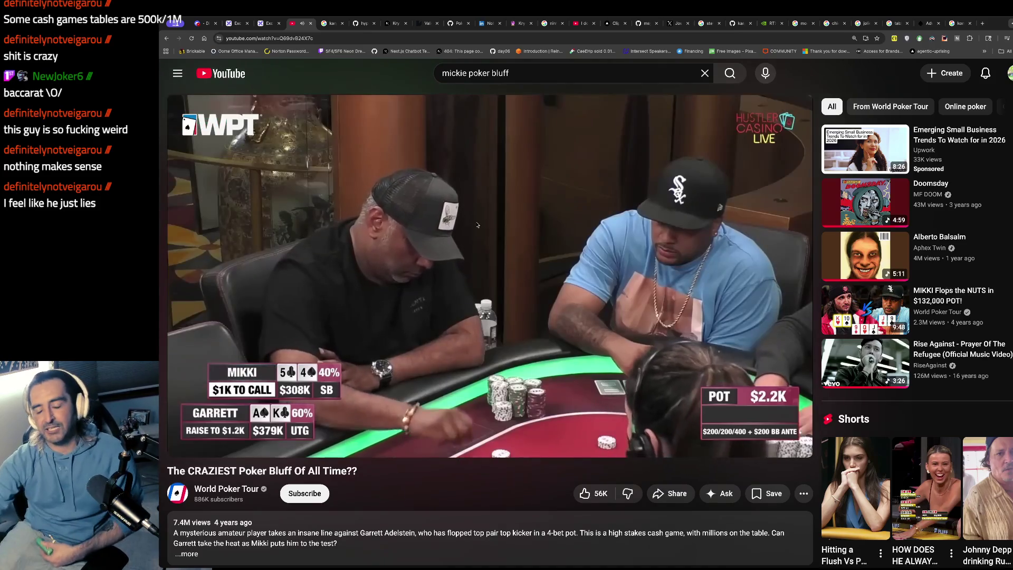
pyautogui.click(477, 225)
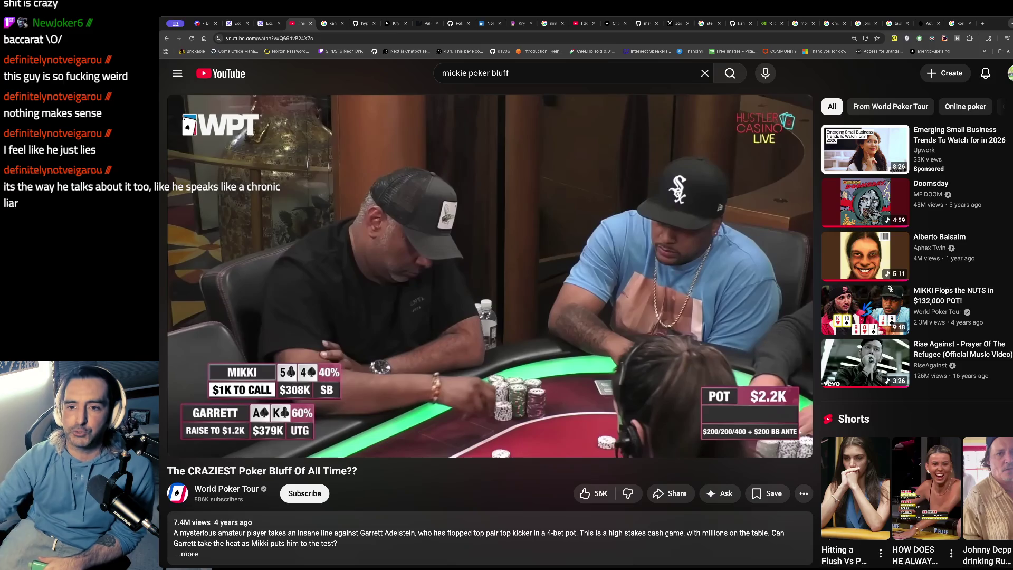
pyautogui.click(480, 217)
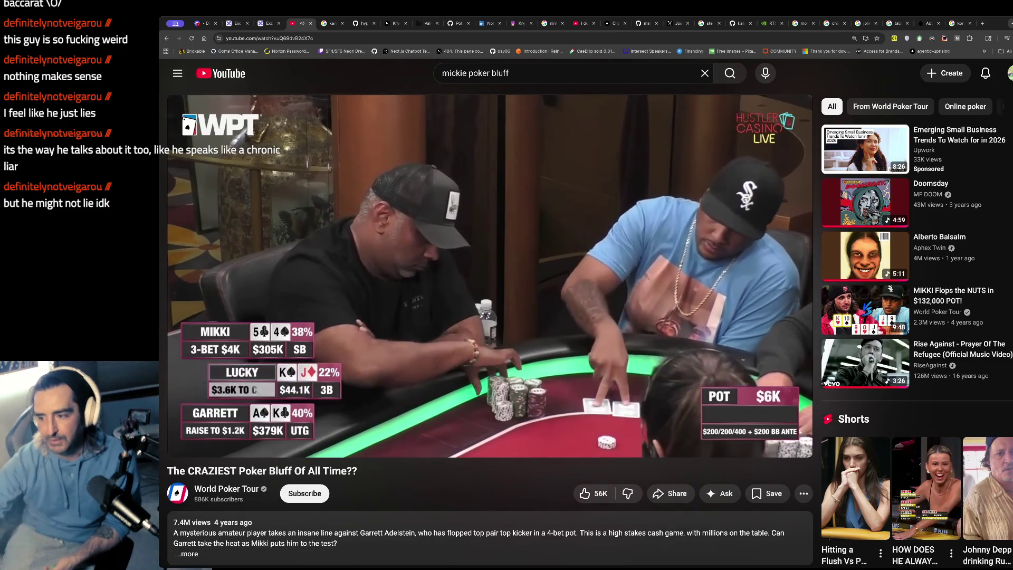
# Pause and resume the bluff video from 0:26, then jump ahead and pause at 2:41
pyautogui.click(480, 217)
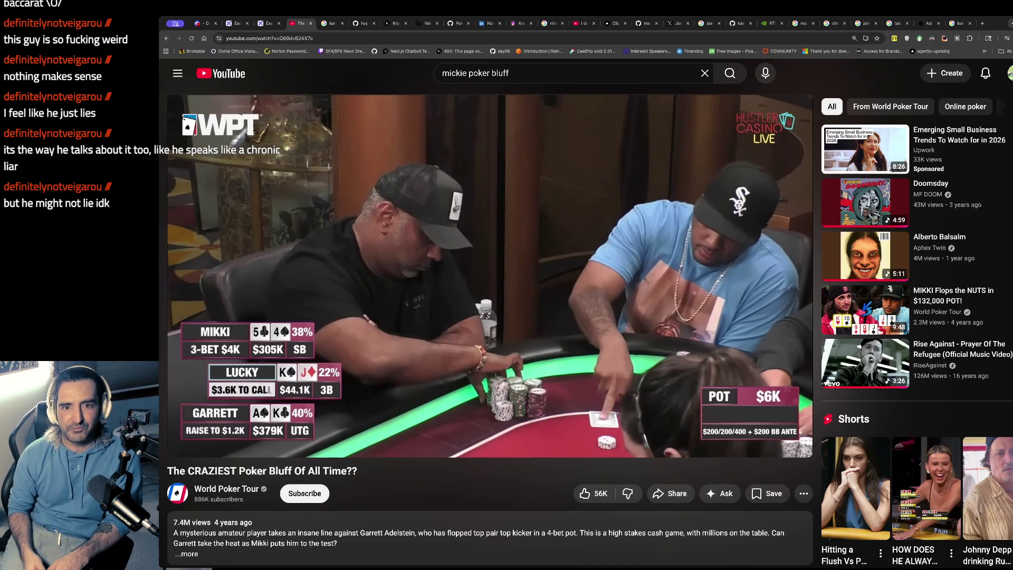
pyautogui.click(468, 216)
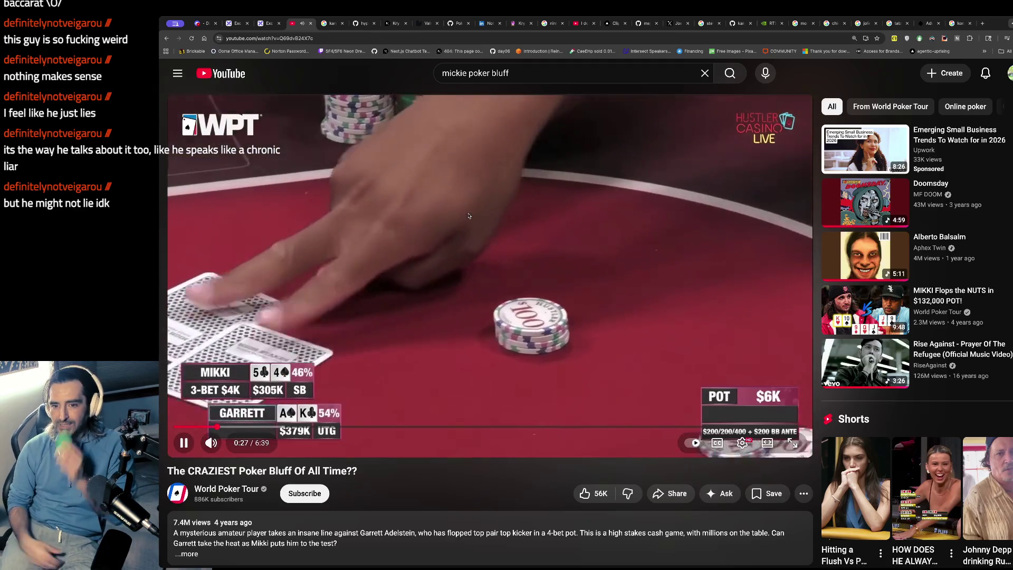
pyautogui.click(469, 215)
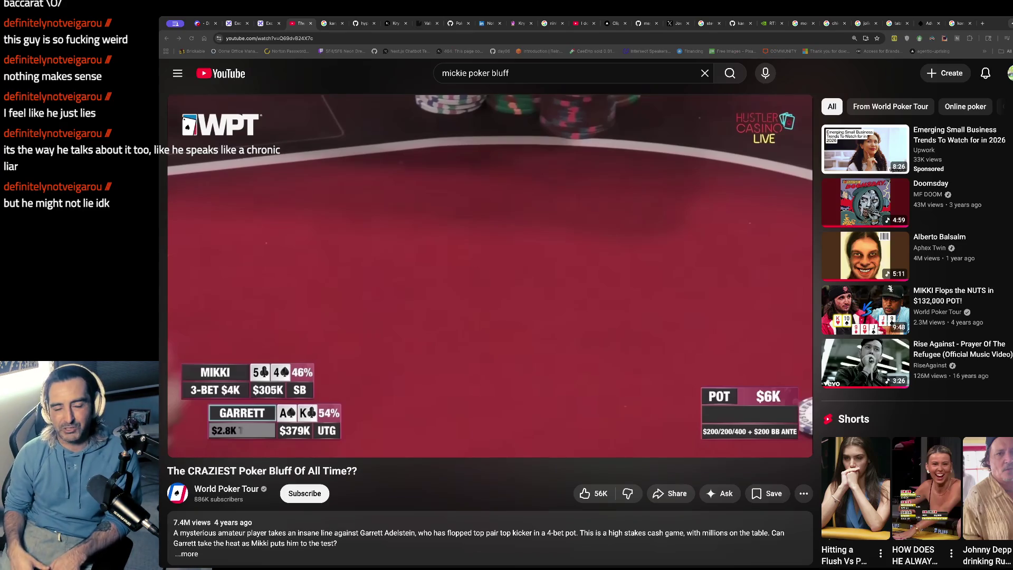
pyautogui.click(520, 276)
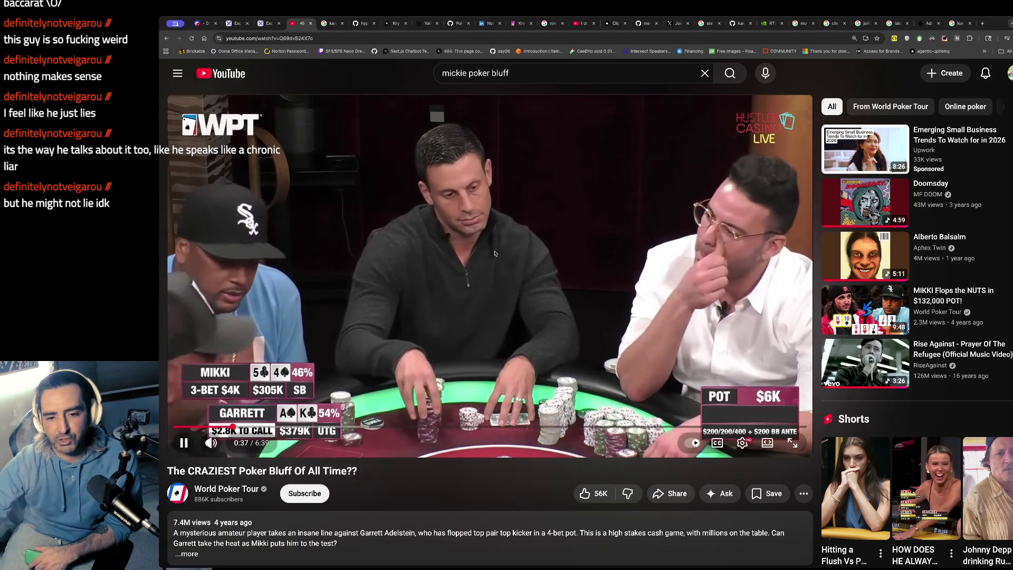
pyautogui.click(423, 425)
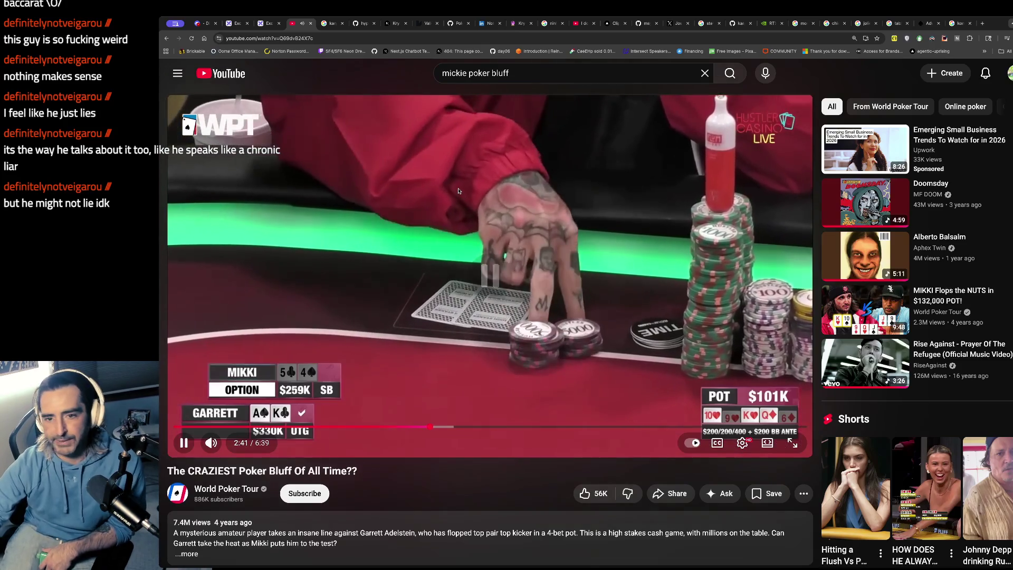
pyautogui.press('space')
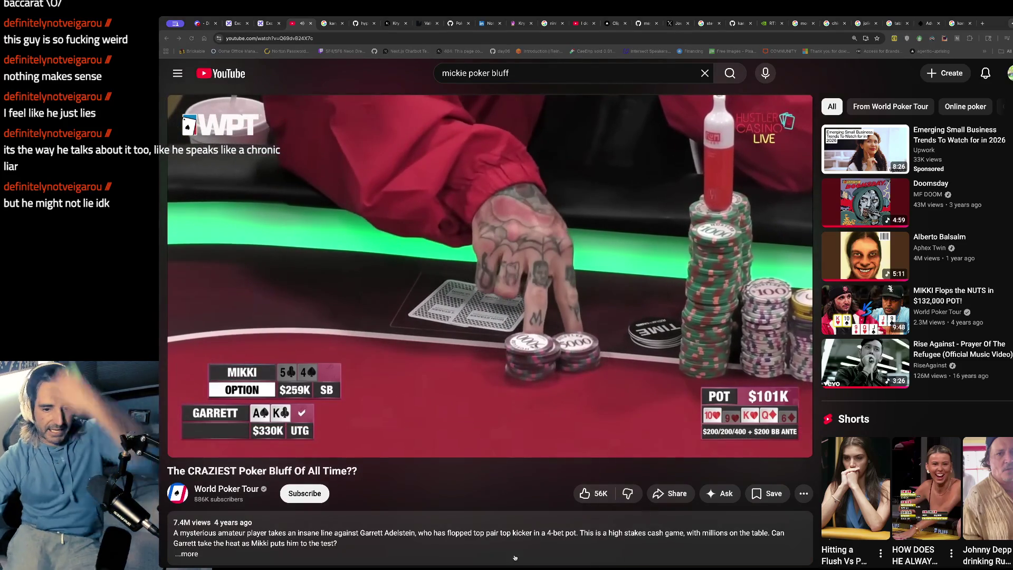
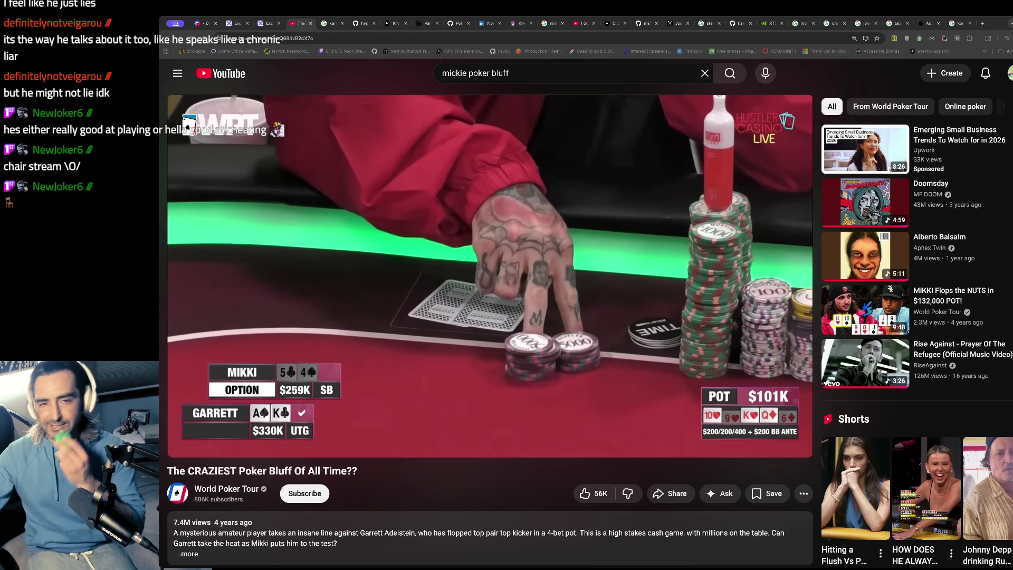
# Bring up the Souls of Mischief '93 'Til Infinity' video, then the second Excalidraw whiteboard
pyautogui.hotkey('alt', 'Tab')
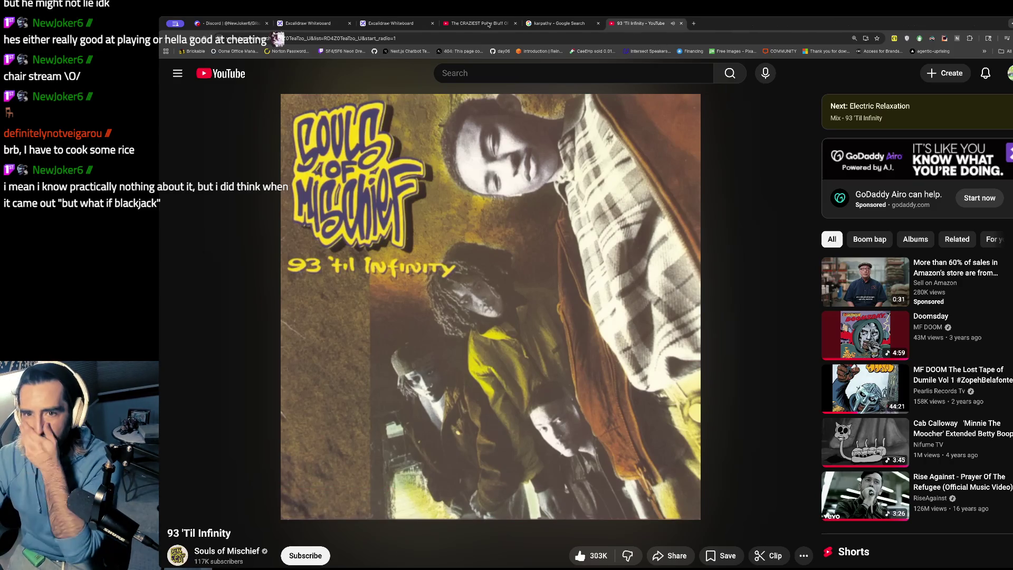
pyautogui.click(393, 28)
# Scroll the whiteboard to the V3 Multi-Agent Blog Generation Pipeline, then switch to the Claude Code terminal
pyautogui.scroll(-10, 490, 158)
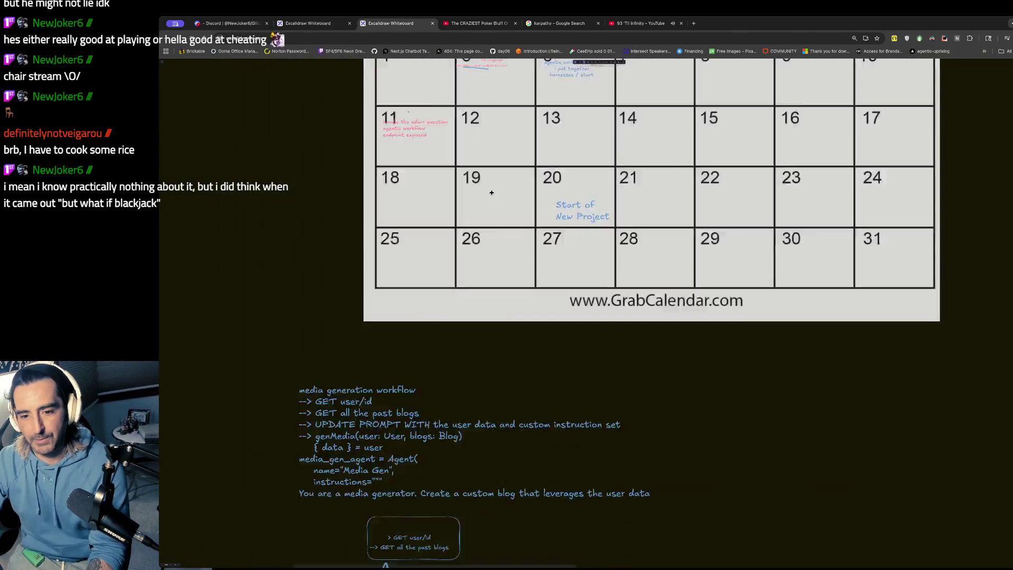
pyautogui.scroll(-10, 496, 194)
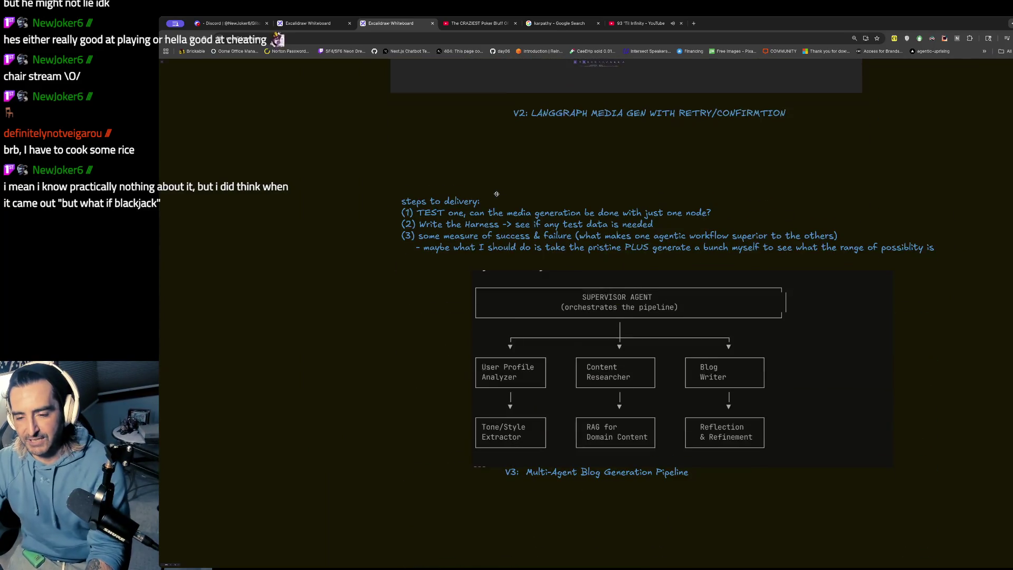
pyautogui.scroll(-1, 497, 195)
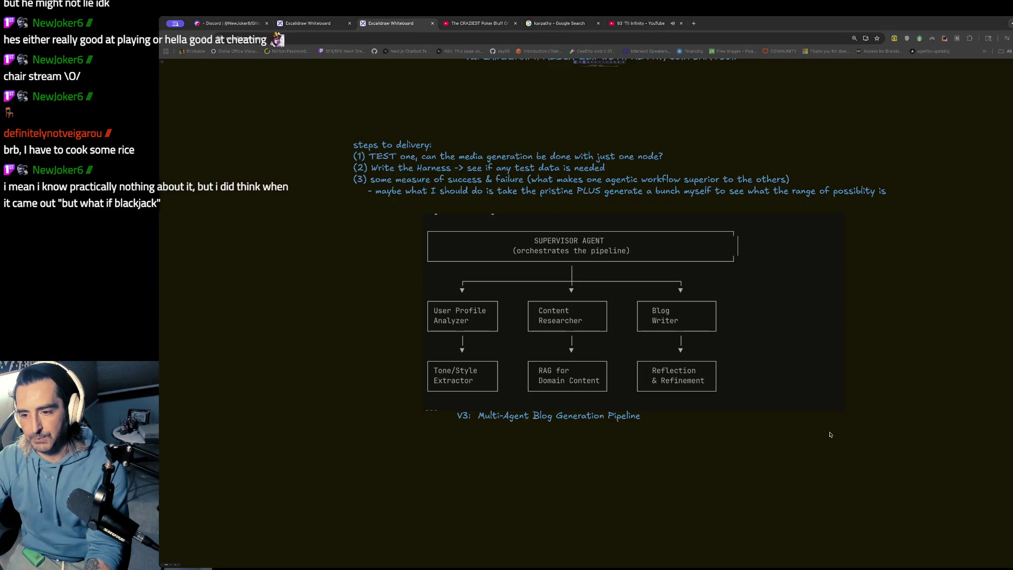
pyautogui.press('super+Tab')
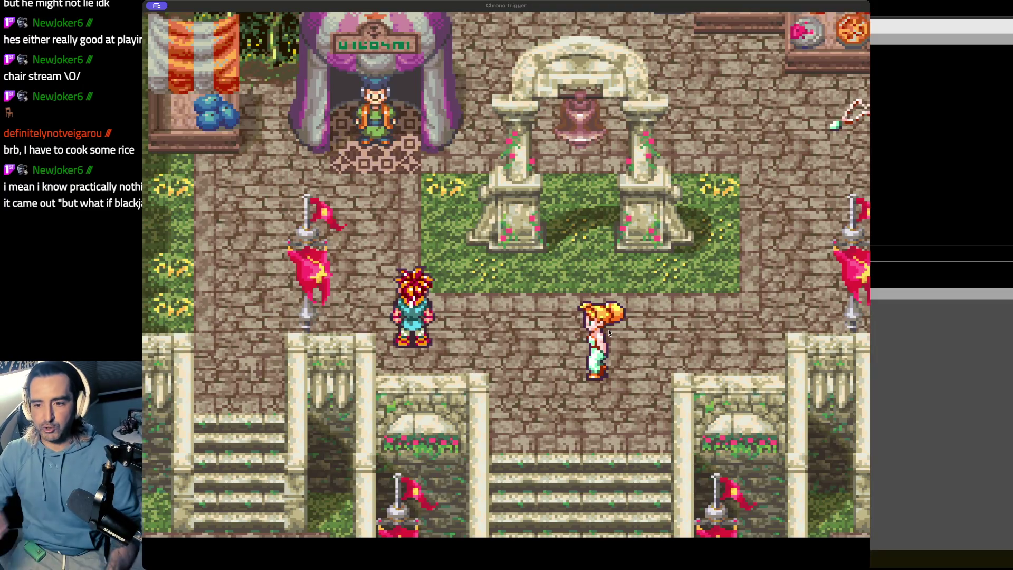
# Walk Crono right and down the plaza toward the stairs, then back up onto the plaza
pyautogui.moveTo(280, 169)
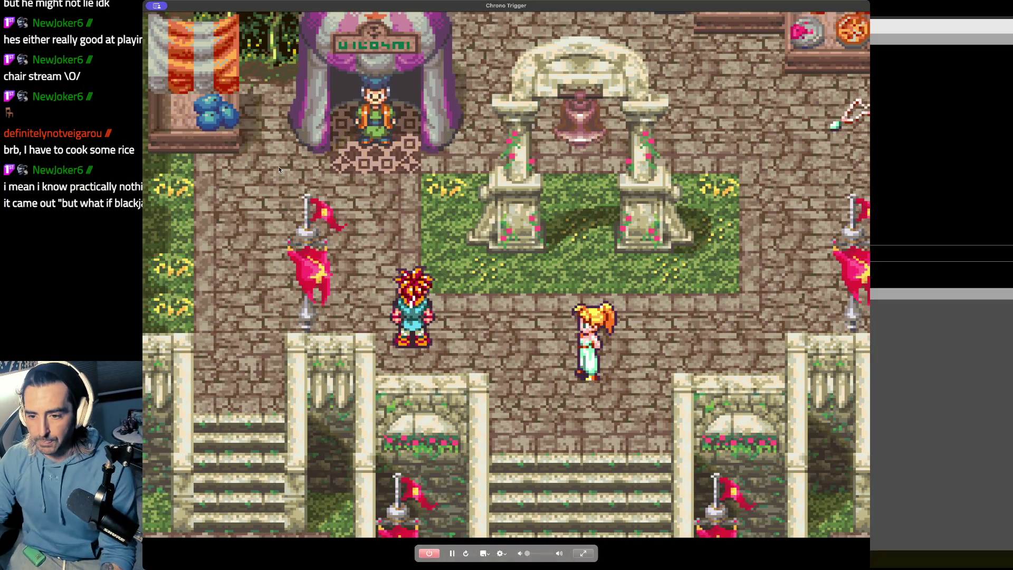
pyautogui.press('Right')
pyautogui.press('Down')
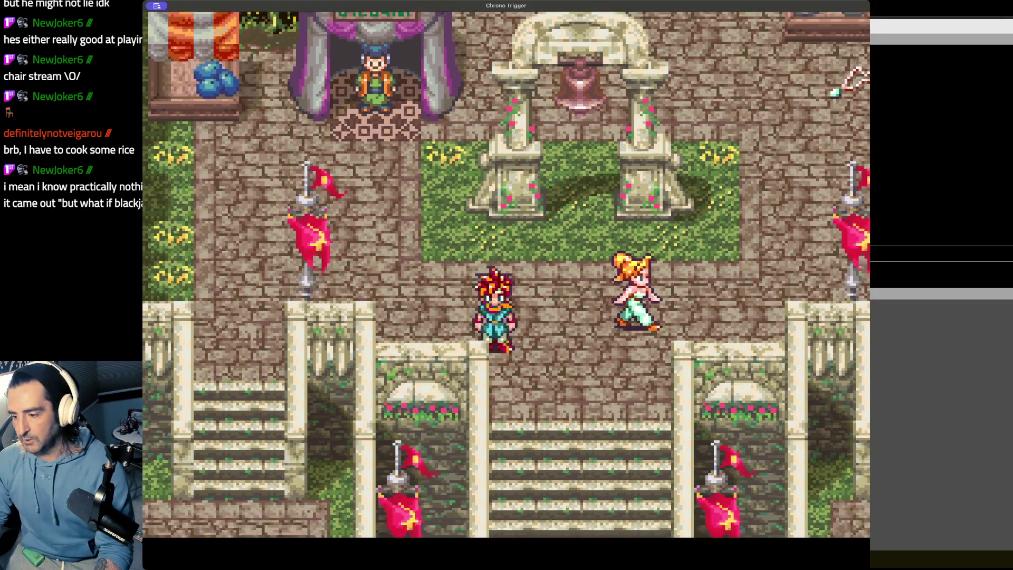
pyautogui.press('Right')
pyautogui.press('Down')
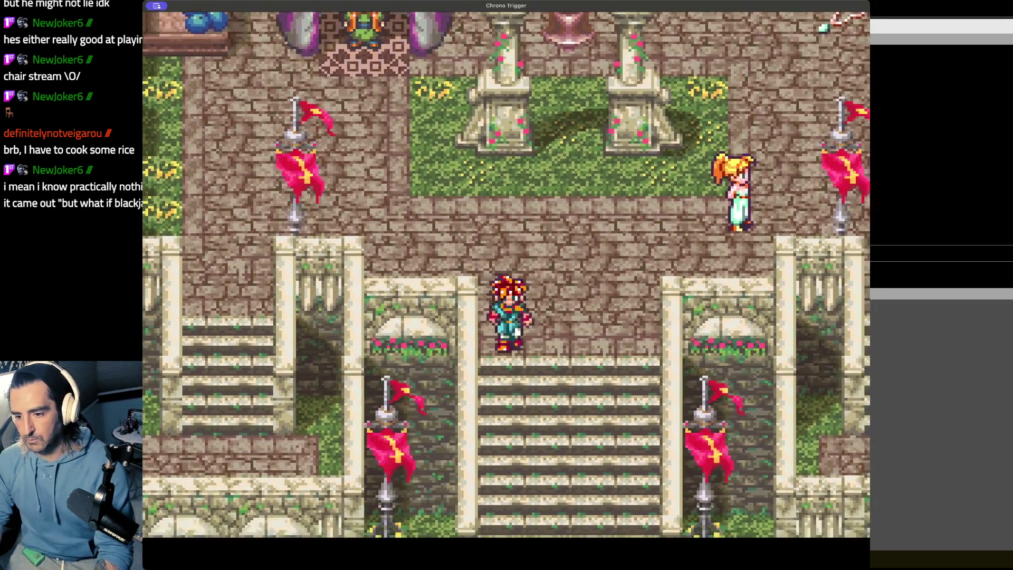
pyautogui.press('Right')
pyautogui.press('Down')
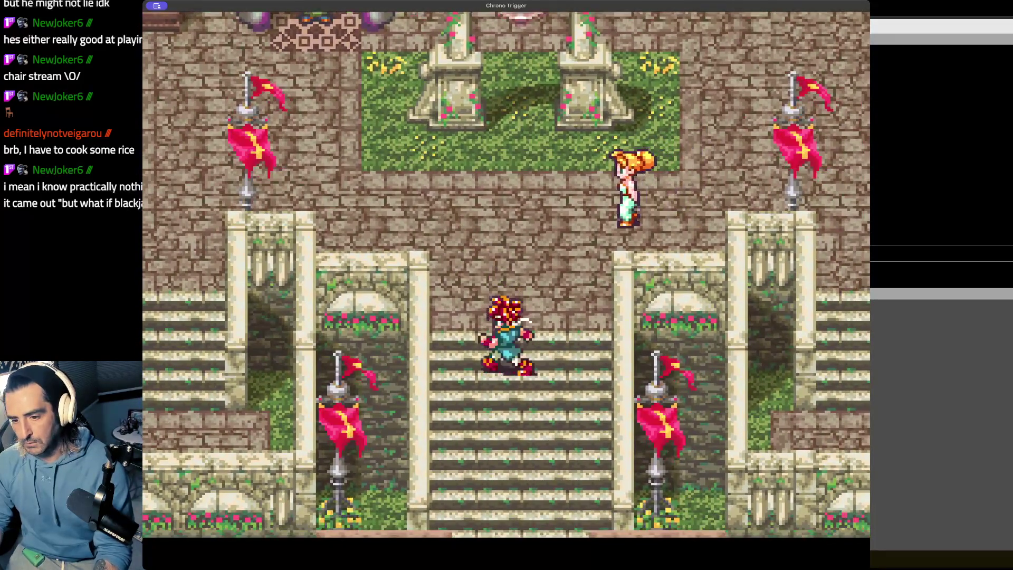
pyautogui.press('Up')
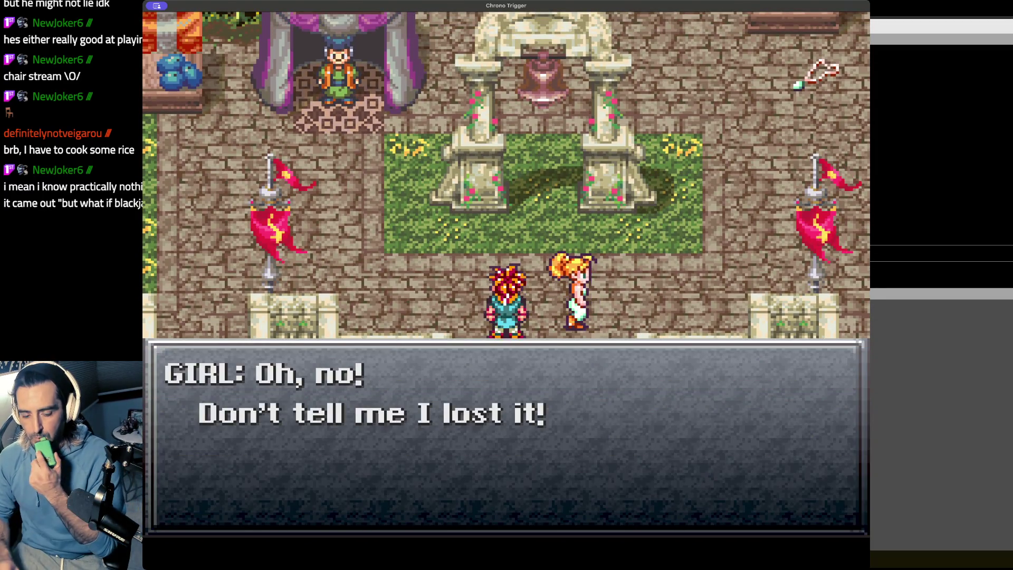
# Dismiss the girl's dialogue, walk Crono toward the dropped pendant and talk to Marle
pyautogui.press('x')
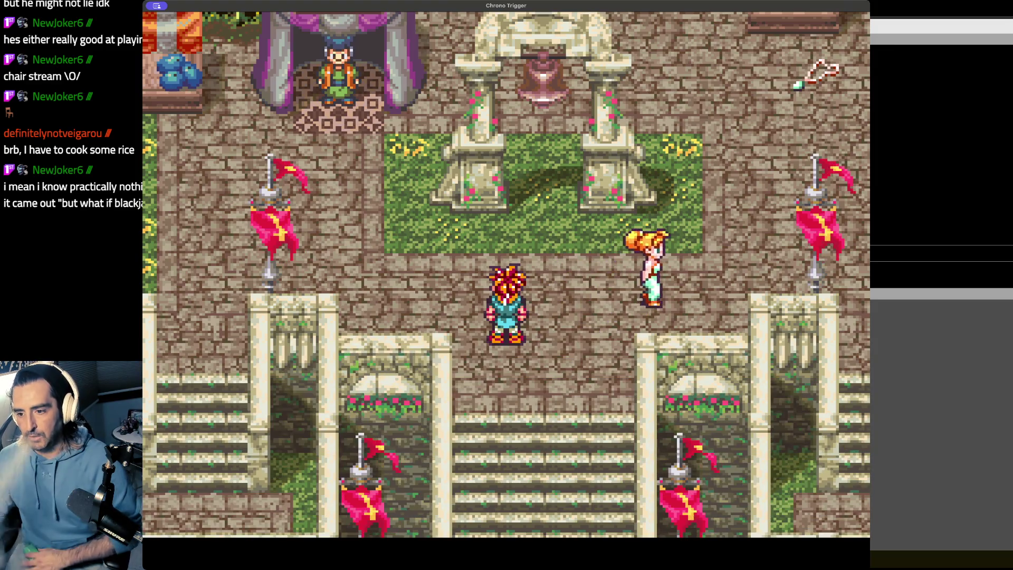
pyautogui.press('Up')
pyautogui.press('Right')
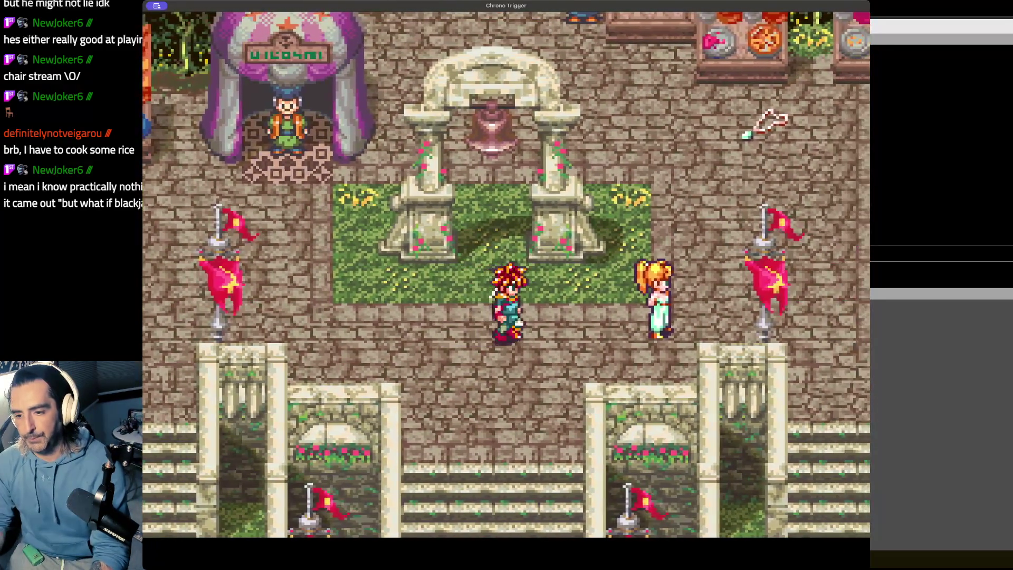
pyautogui.press('Right')
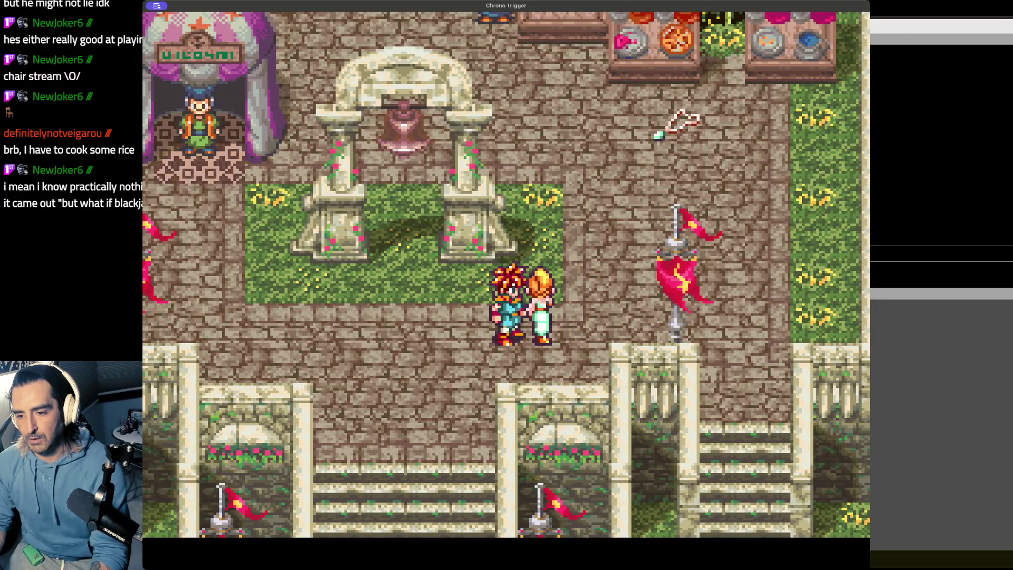
pyautogui.press('x')
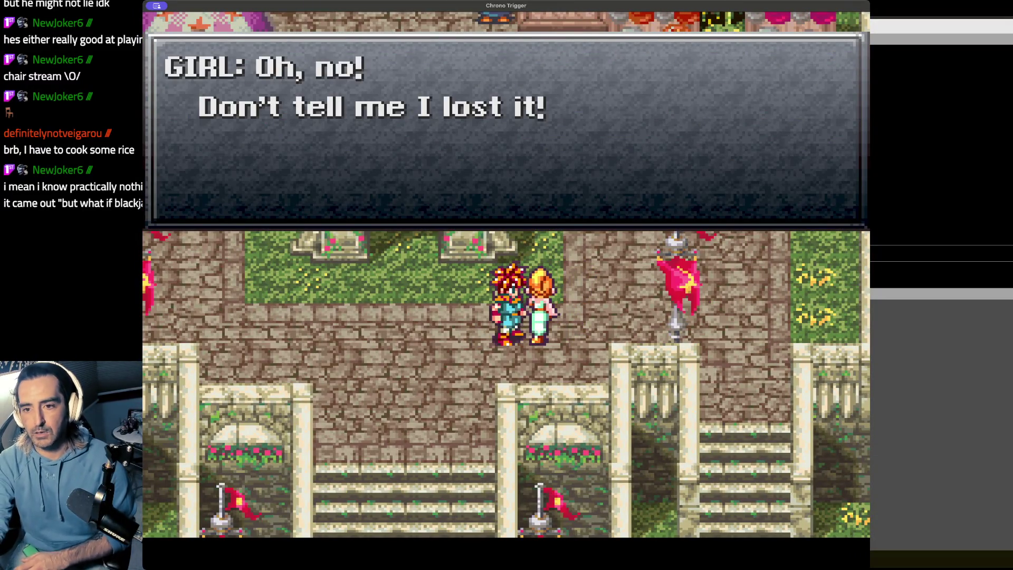
pyautogui.press('x')
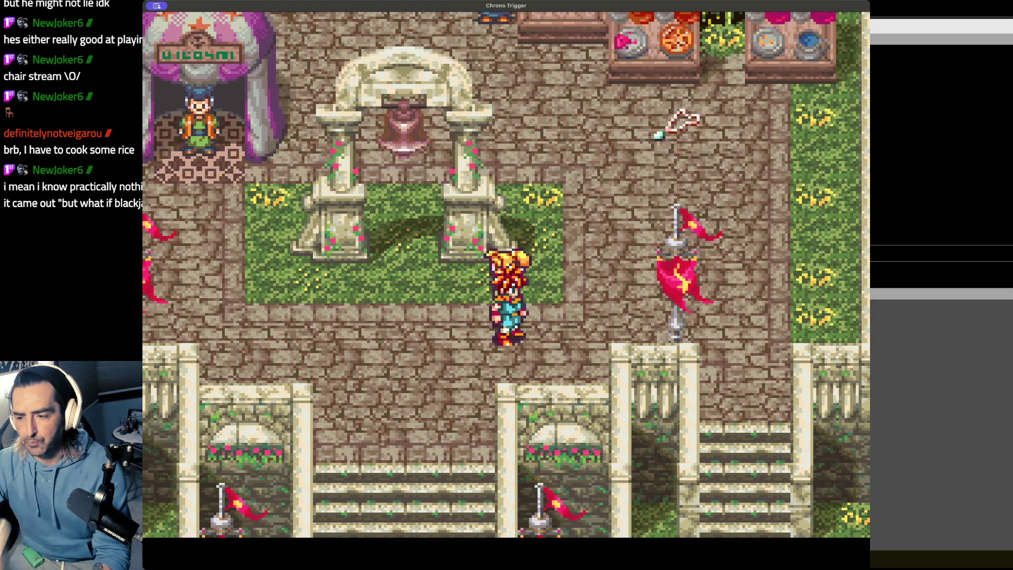
# Walk Crono beside the pendant and back up-left, then open the game menu
pyautogui.press('Up')
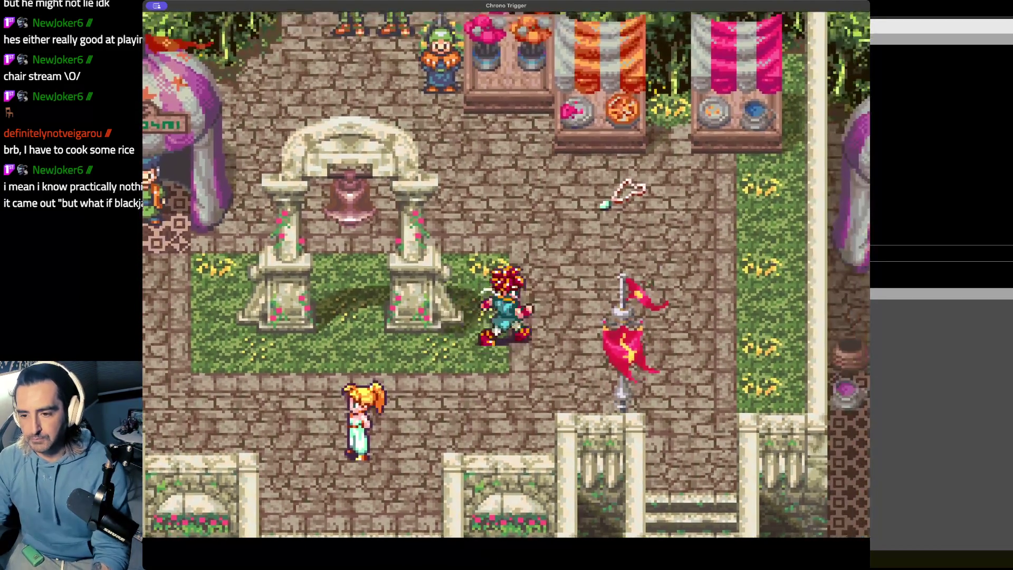
pyautogui.press('Right')
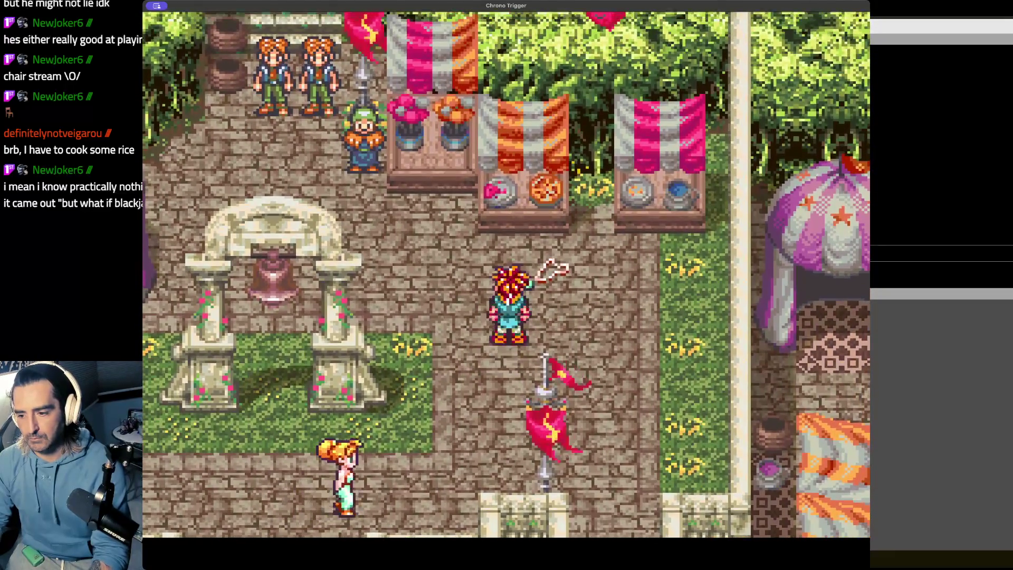
pyautogui.press('Right')
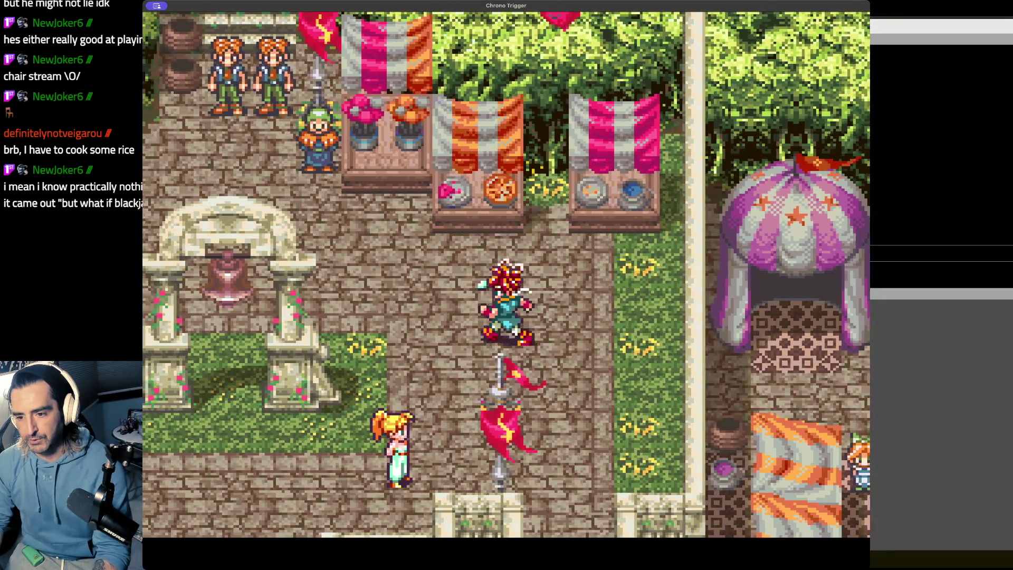
pyautogui.press('Left')
pyautogui.press('Up')
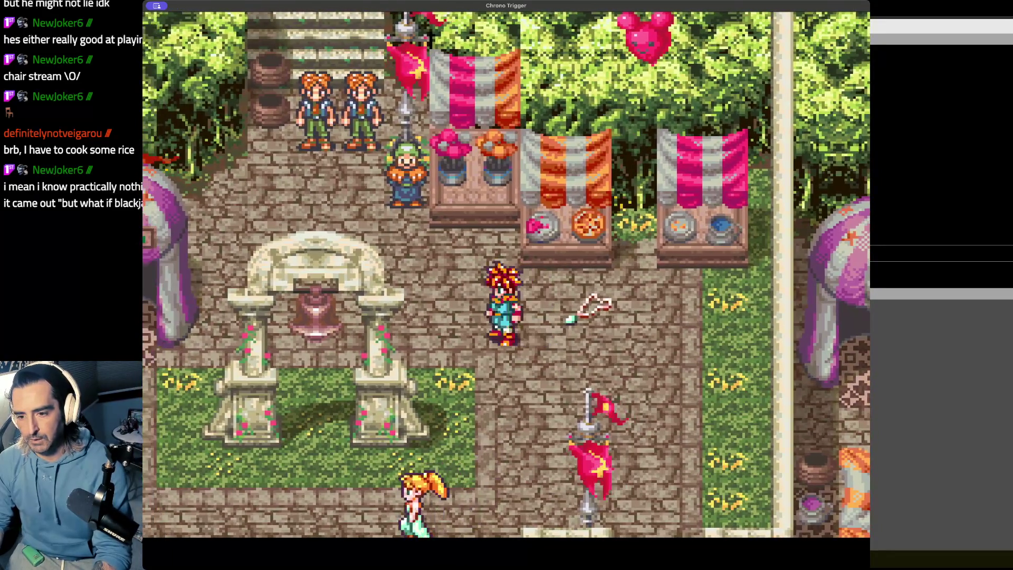
pyautogui.press('x')
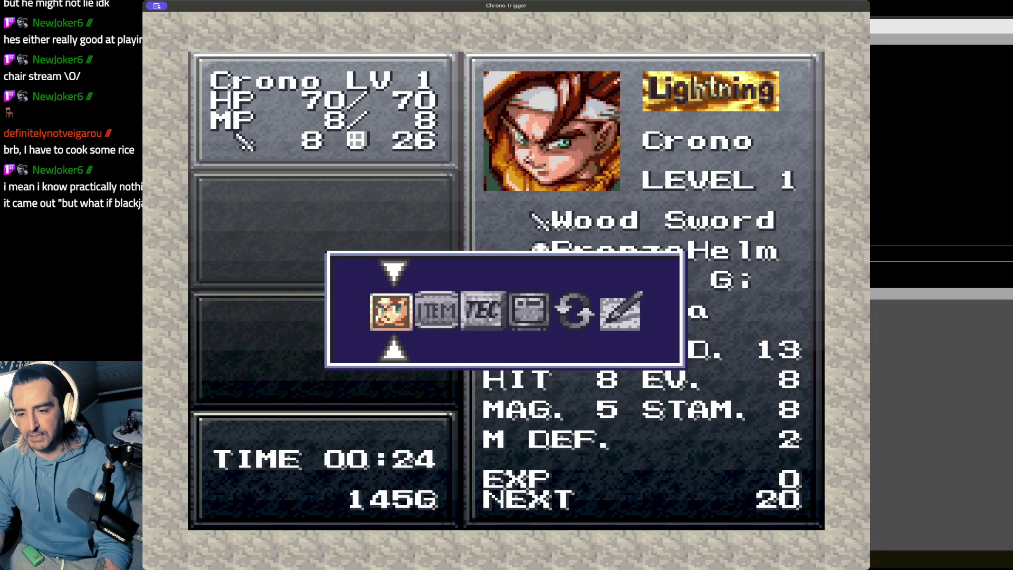
# Close the status screen and walk Crono left behind the bell arch to beside the tent
pyautogui.press('x')
pyautogui.press('Left')
pyautogui.press('Up')
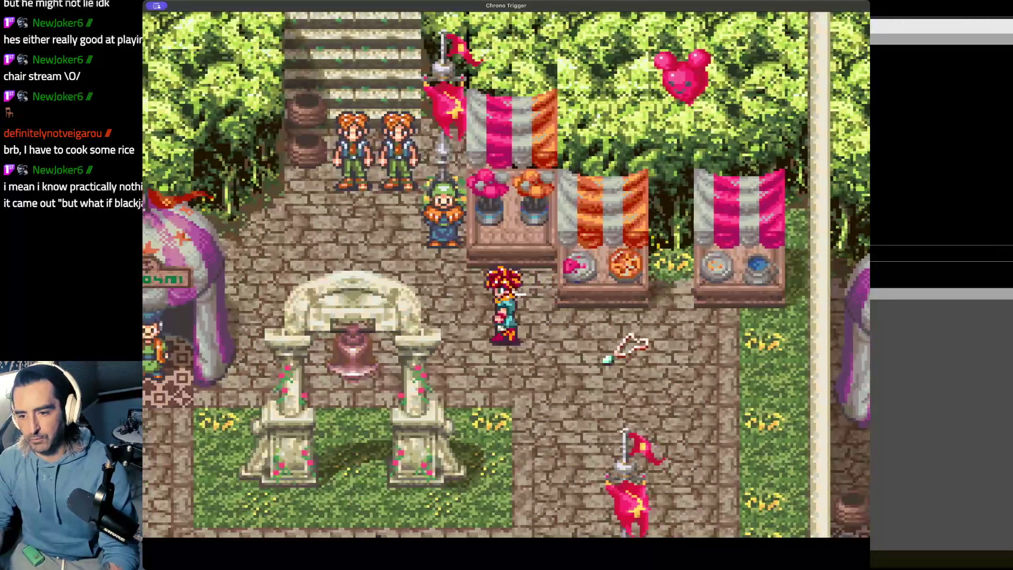
pyautogui.press('Left')
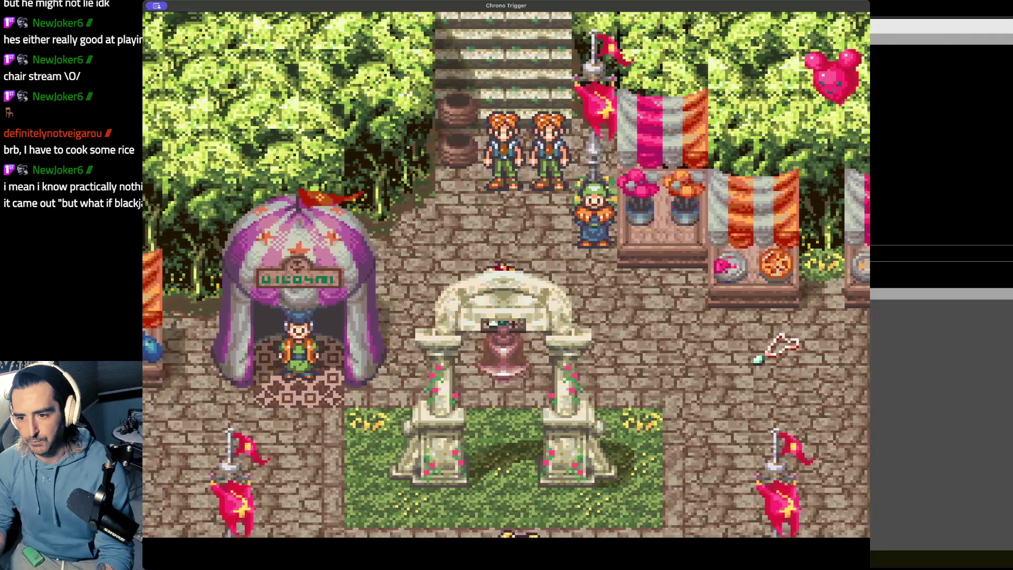
pyautogui.press('Down')
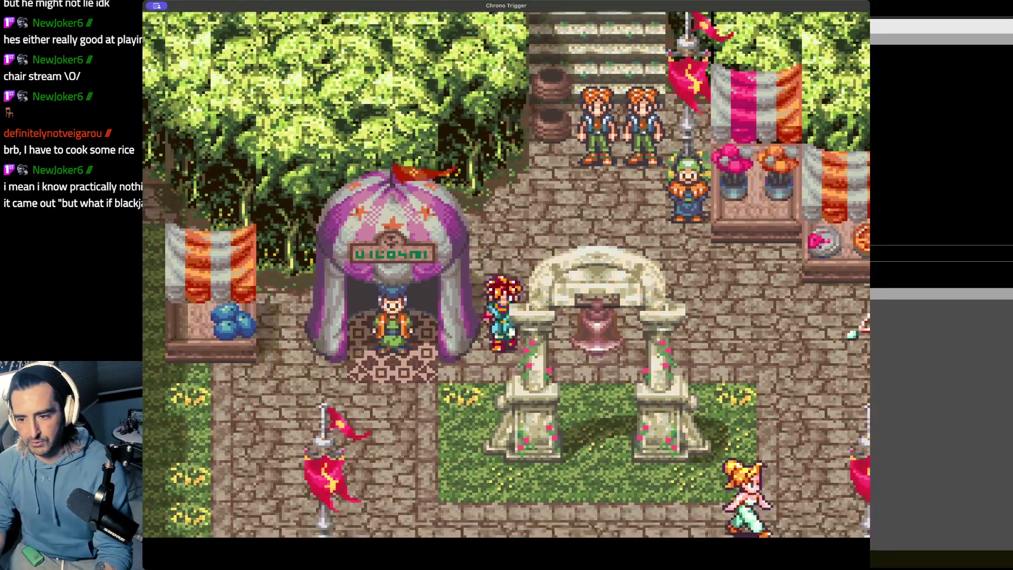
# Open and close Crono's status screen, then bring forward the agentic-blog-generation-design-doc.md diagram preview
pyautogui.press('x')
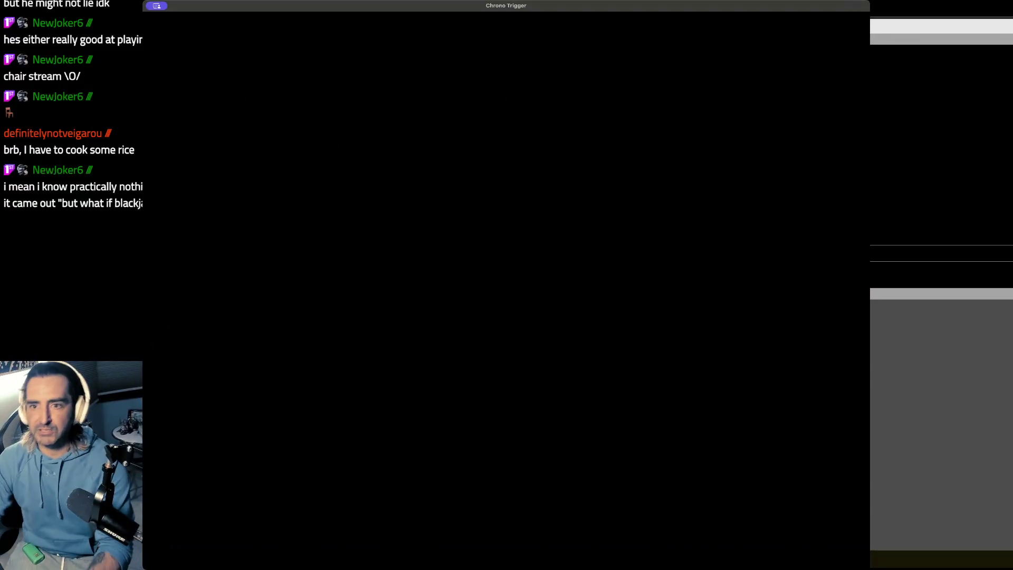
pyautogui.press('x')
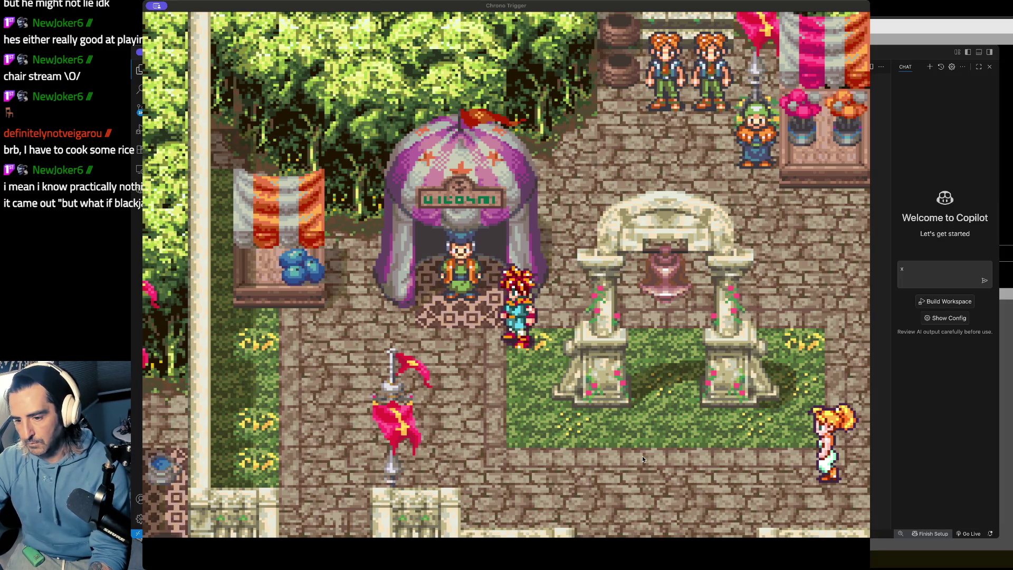
pyautogui.press('super+Tab')
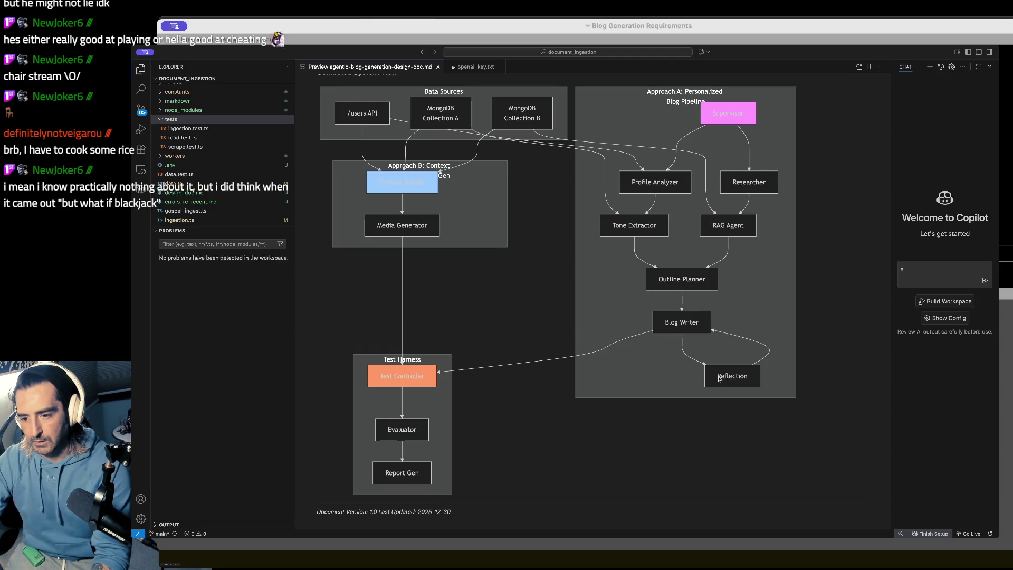
# Flip between Chrono Trigger and both VS Code windows, ending on the Chrono Trigger game
pyautogui.press('super+Tab')
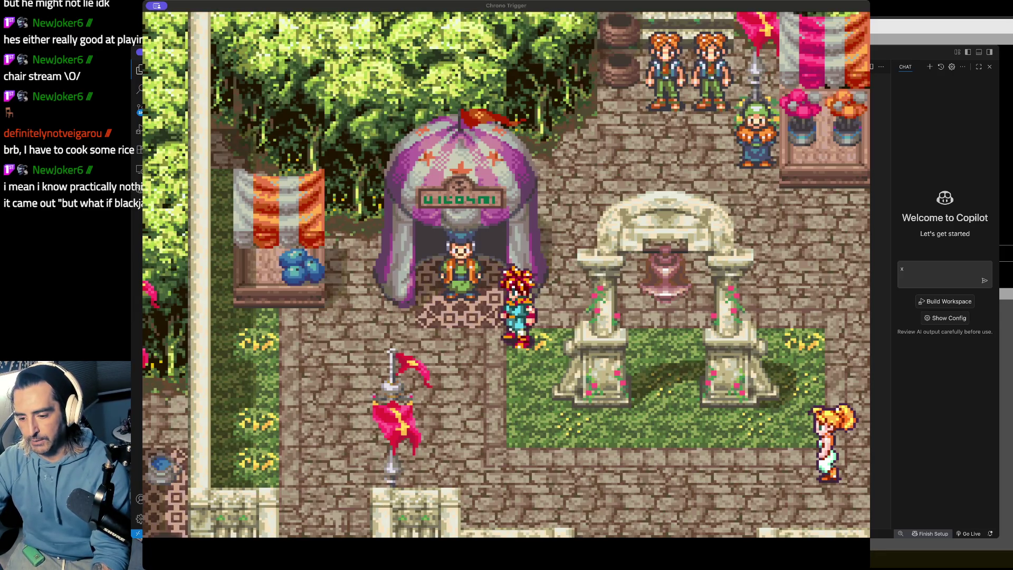
pyautogui.press('super+Tab')
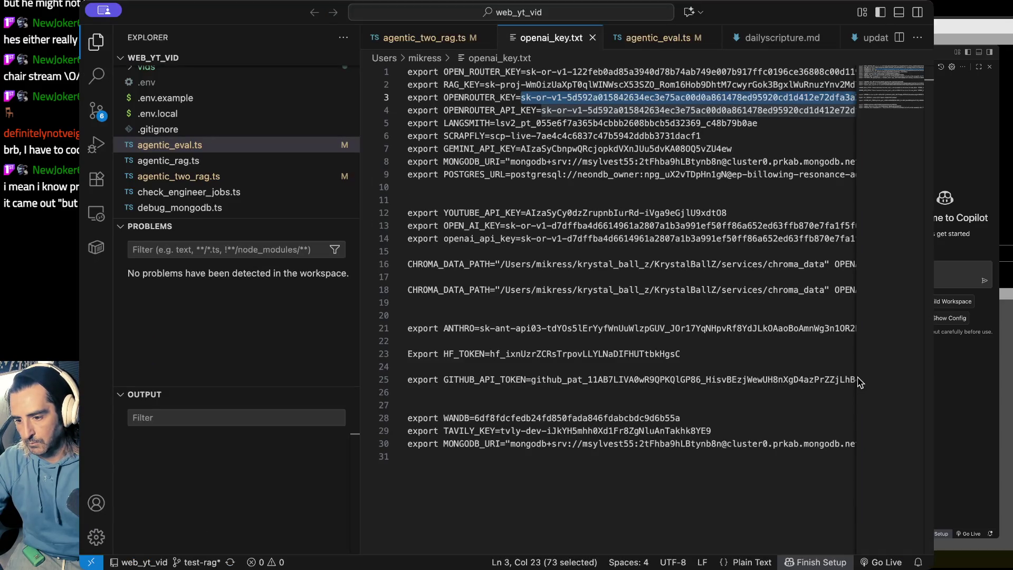
pyautogui.press('super+grave')
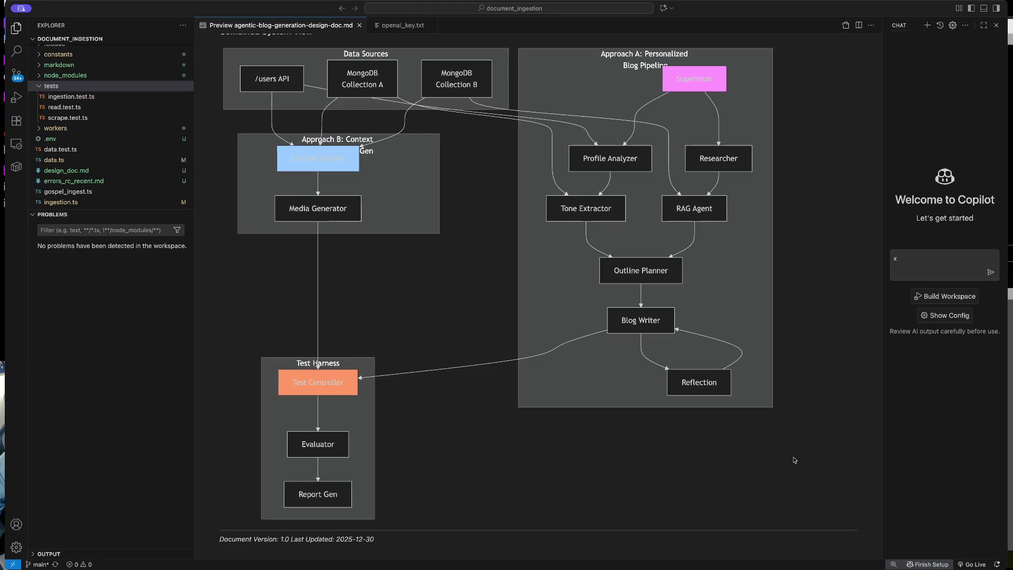
pyautogui.press('super+Tab')
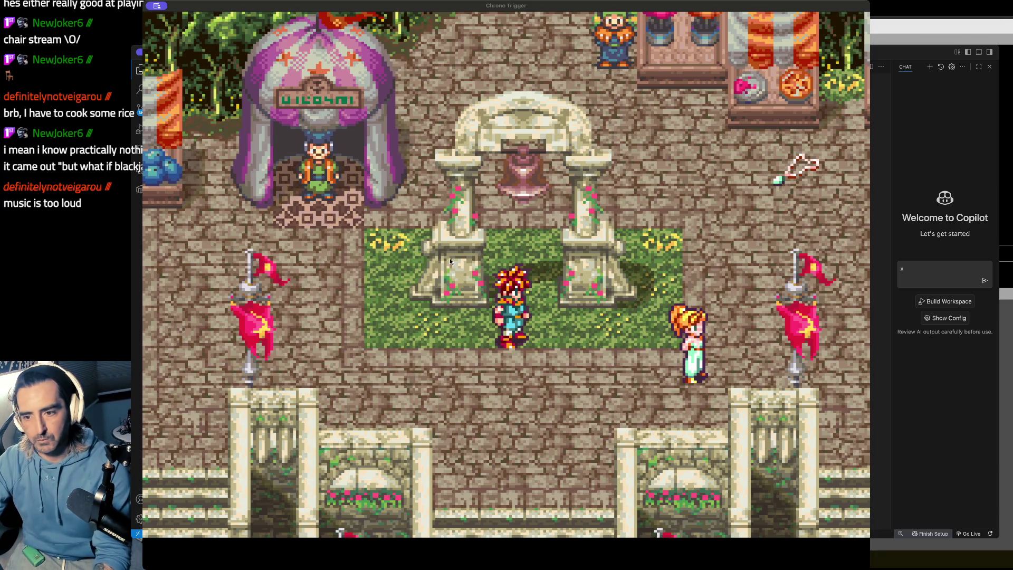
# Return to VS Code's agentic-blog-generation-design-doc.md preview from the Dock
pyautogui.click(506, 553)
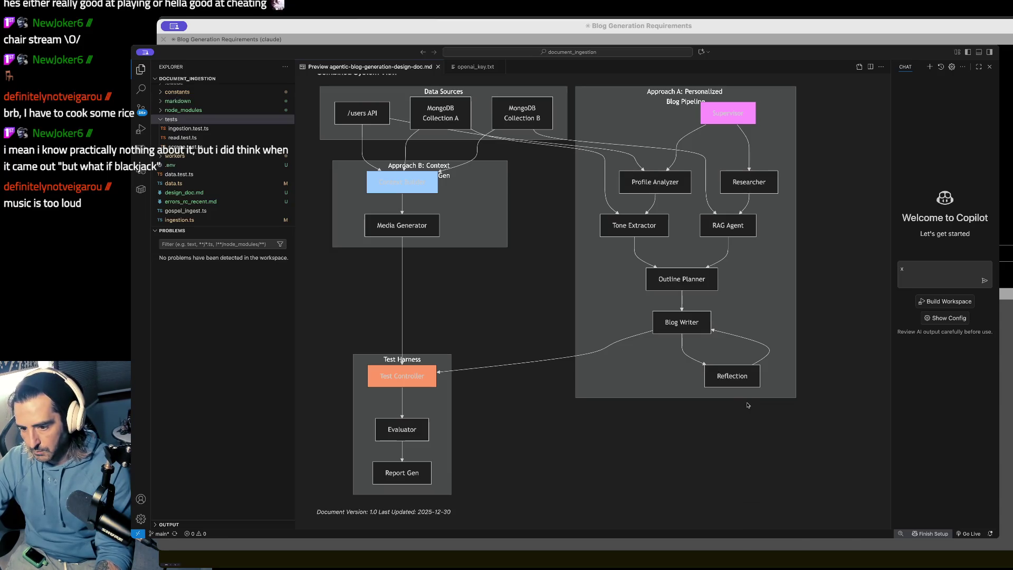
# Scroll the design-doc preview to the appendix's Combined System View diagram and shrink the interface zoom
pyautogui.press('super+h')
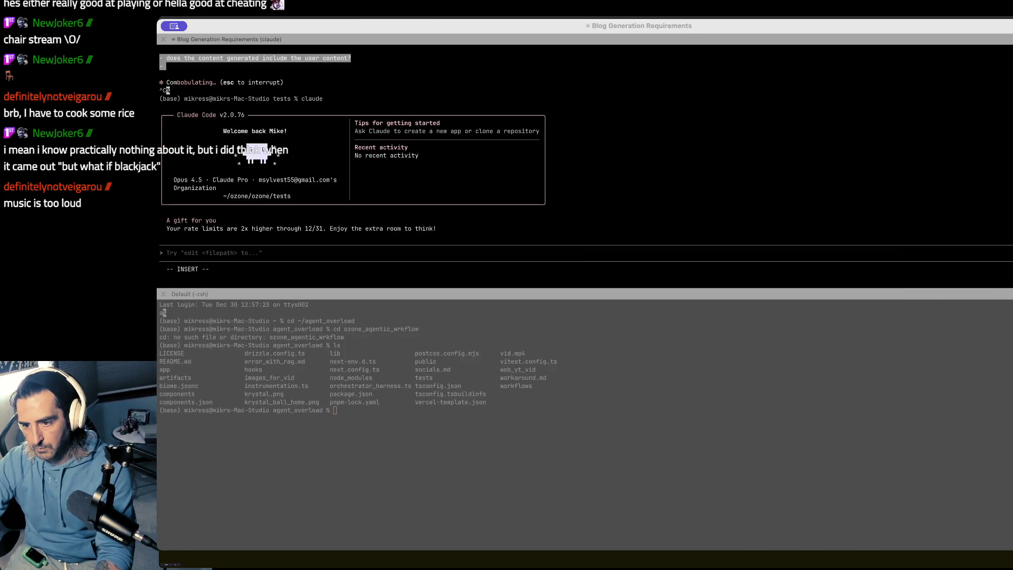
pyautogui.press('super+Tab')
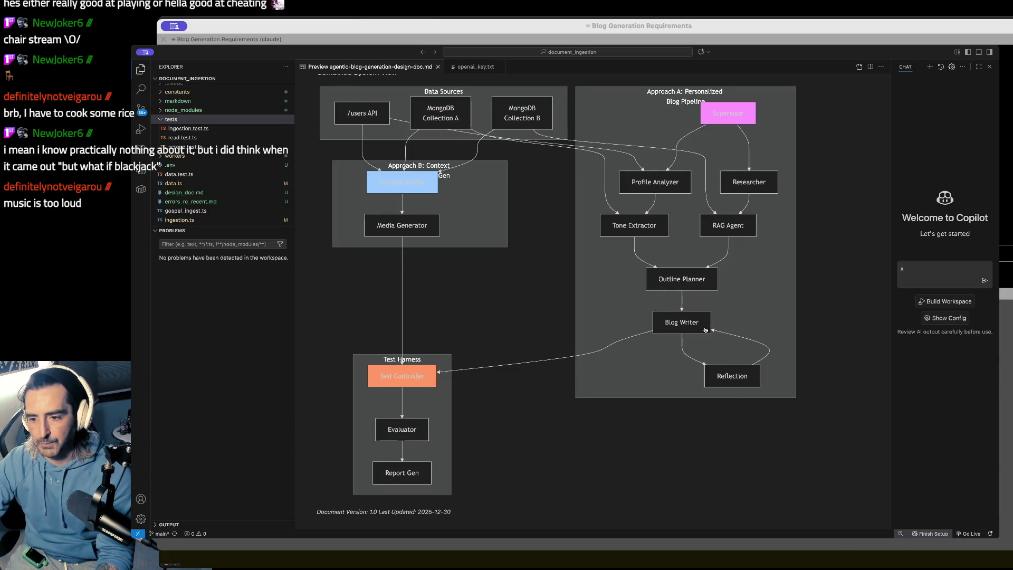
pyautogui.scroll(-2, 603, 287)
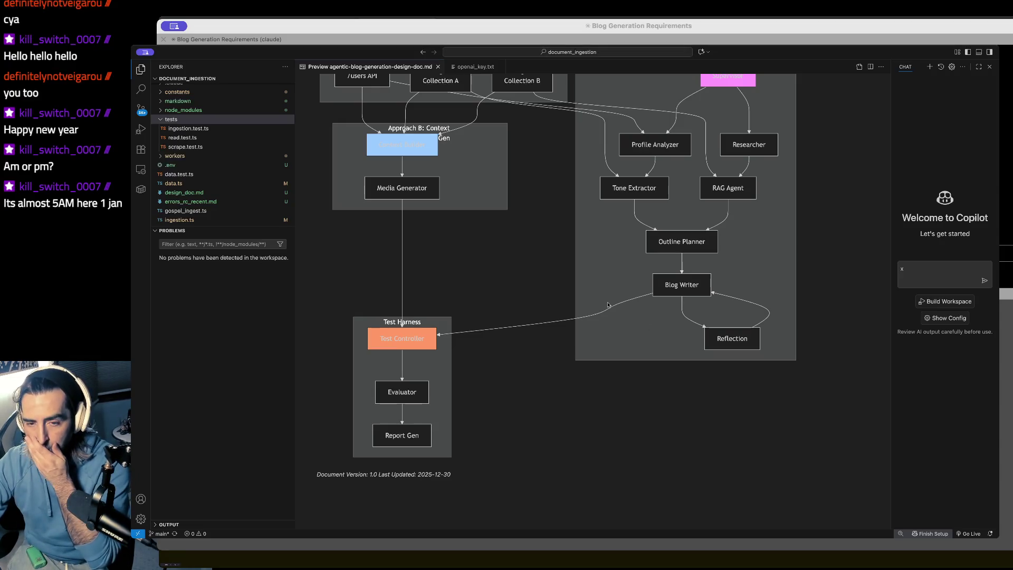
pyautogui.scroll(1, 607, 305)
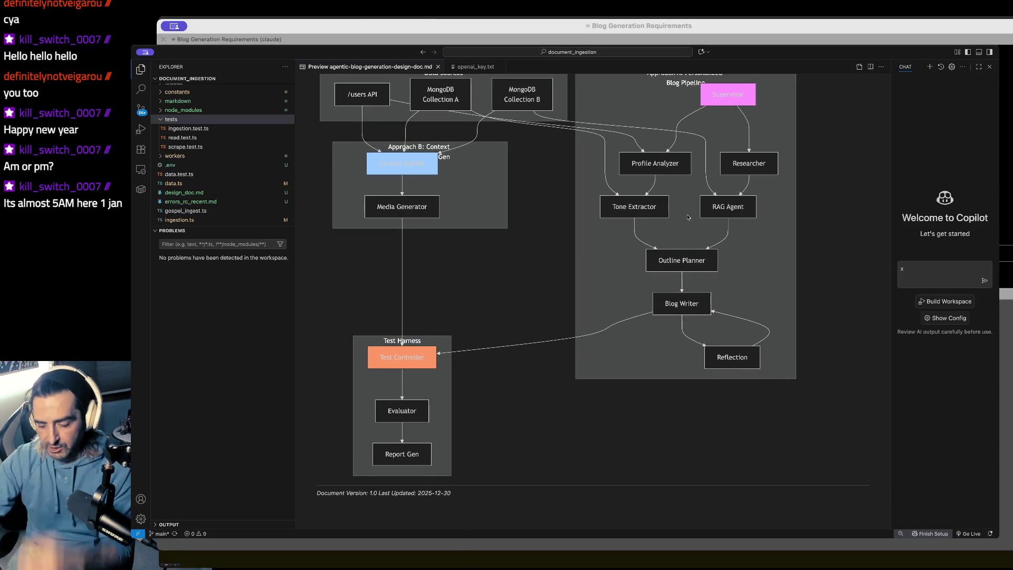
pyautogui.hotkey('ctrl', '-')
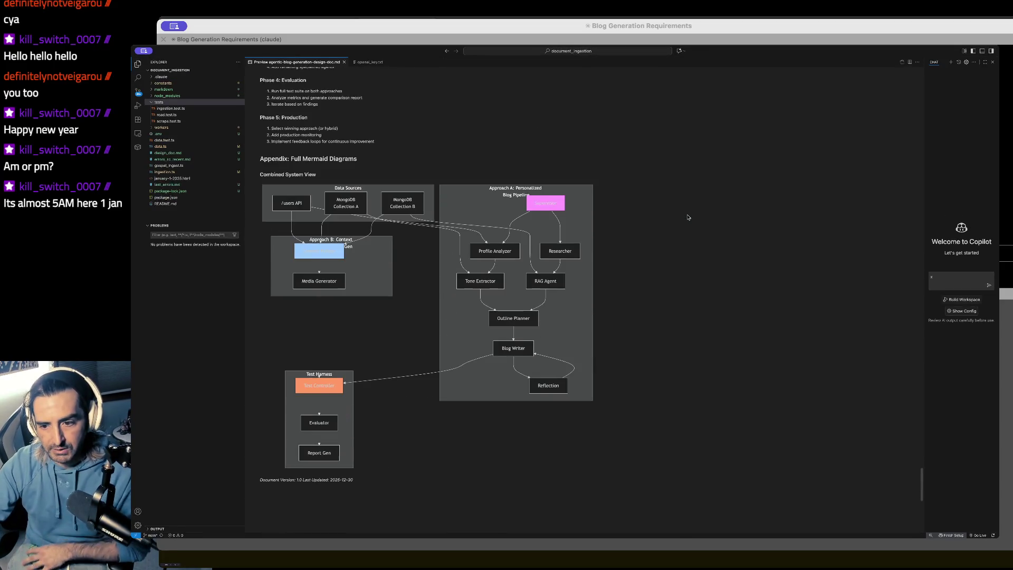
# Scroll down to show the full Combined System View diagram and version 1.0 footer, then switch to the terminal
pyautogui.scroll(-3, 688, 217)
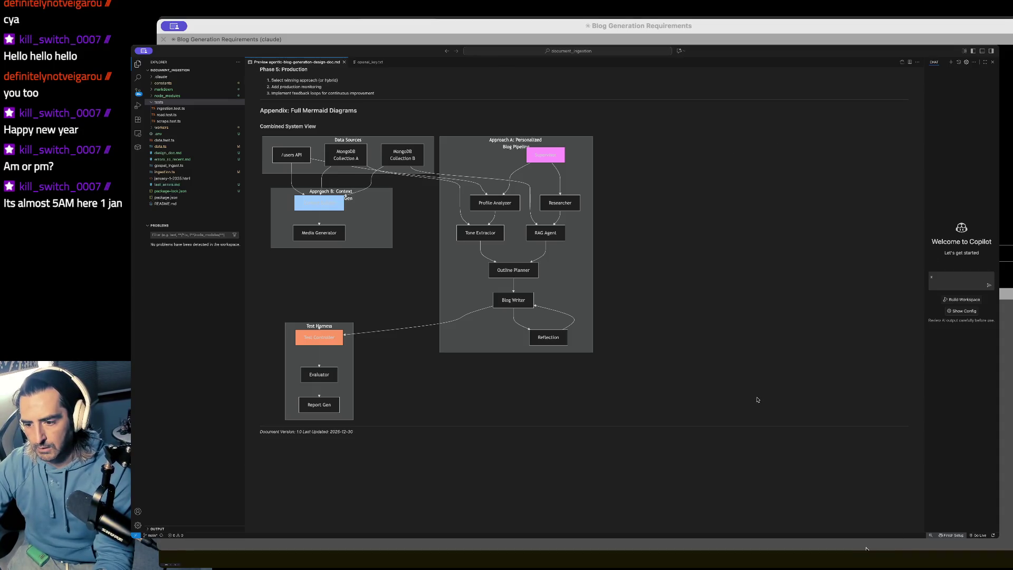
pyautogui.press('super+Tab')
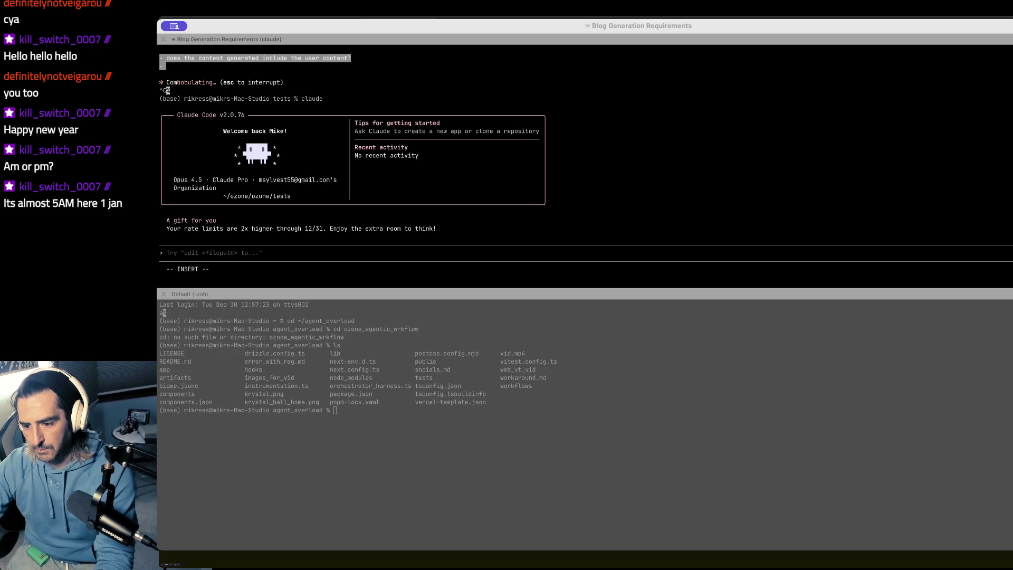
# In the browser, search the web for 'google docs' in a new tab
pyautogui.press('super+Tab')
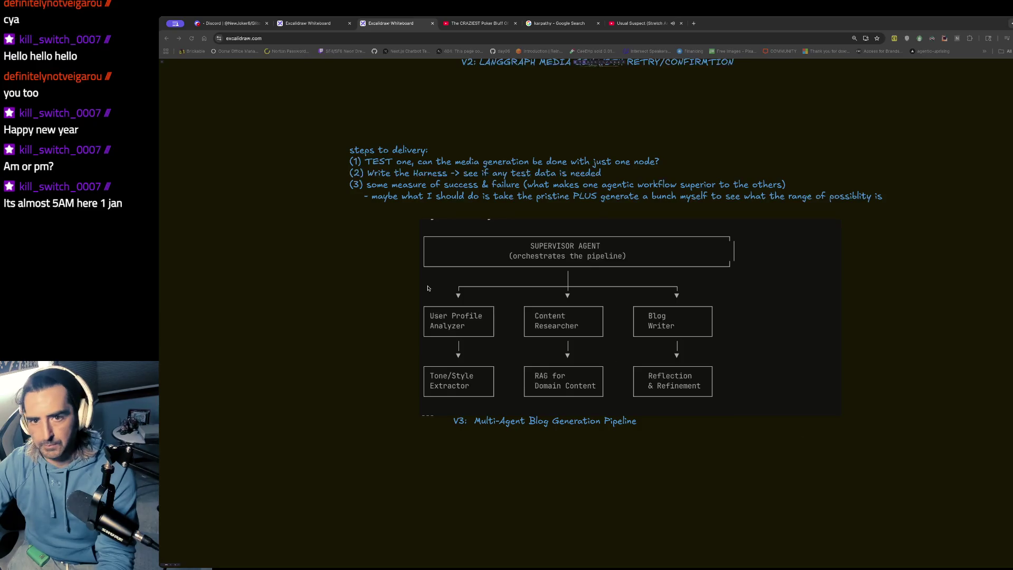
pyautogui.press('super+t')
pyautogui.write('google docs')
pyautogui.press('Return')
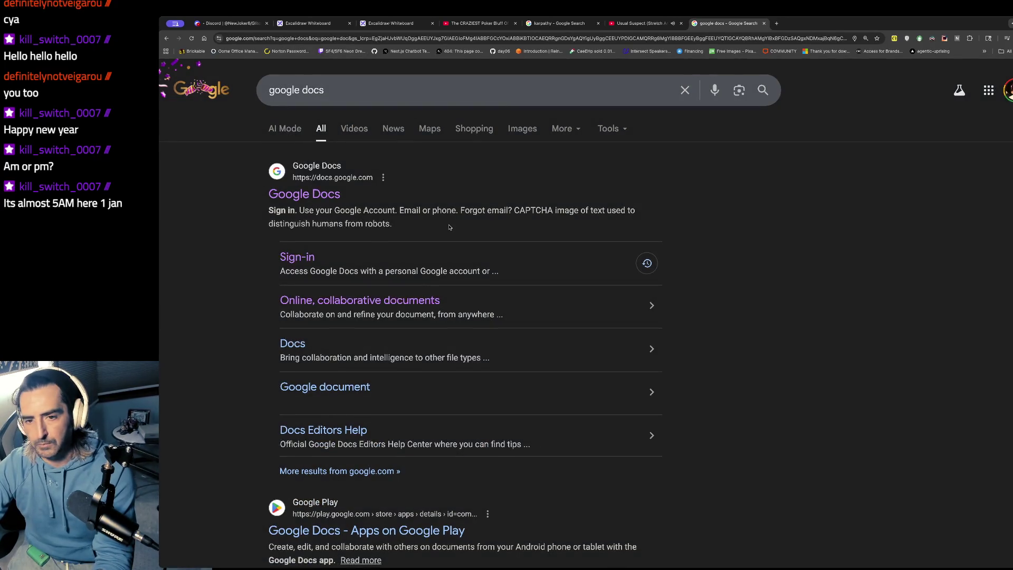
# Open Google Docs, glance at Catholic Mentor SOW, then open the Untitled task-notes document
pyautogui.click(298, 193)
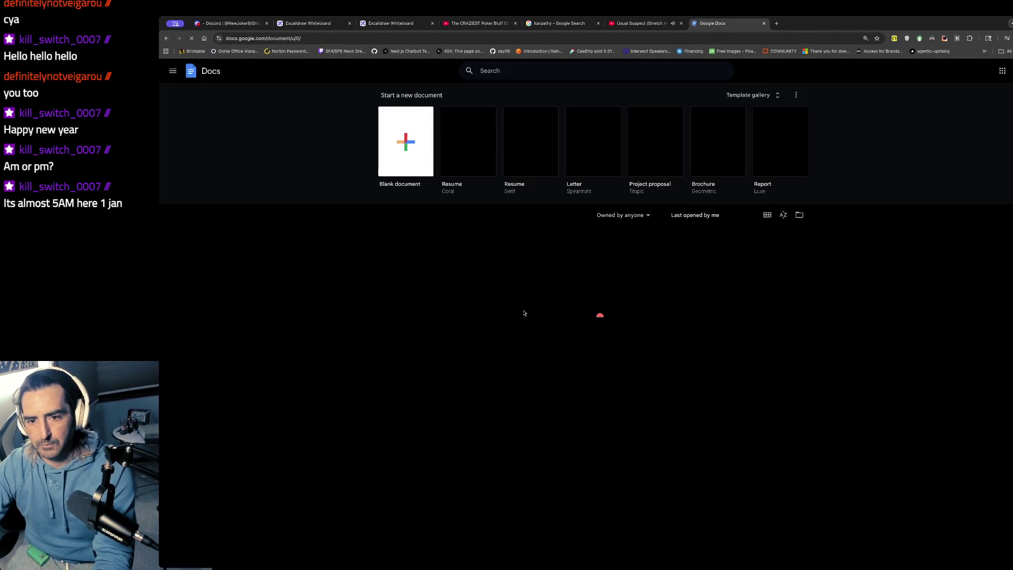
pyautogui.click(475, 239)
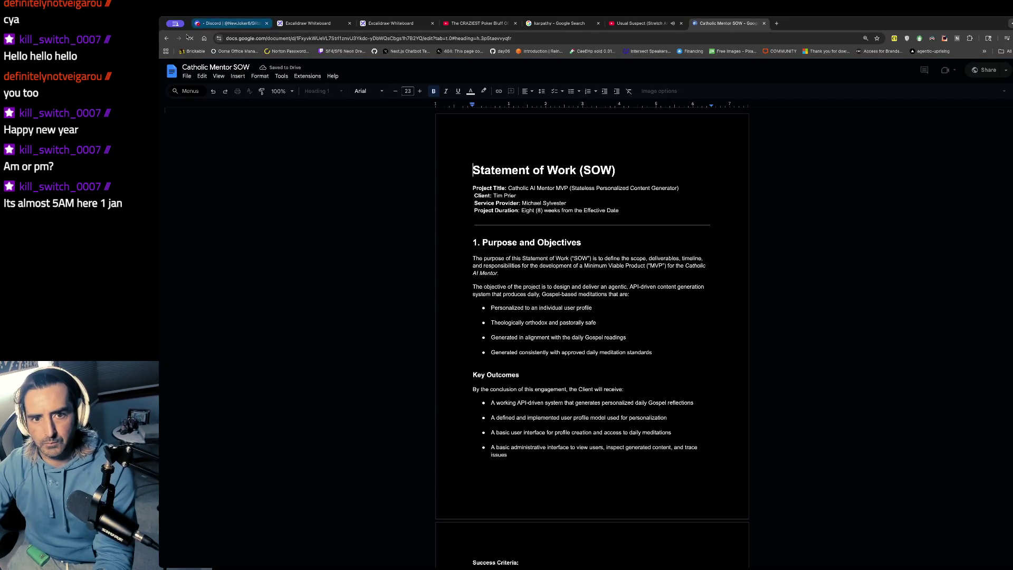
pyautogui.click(166, 39)
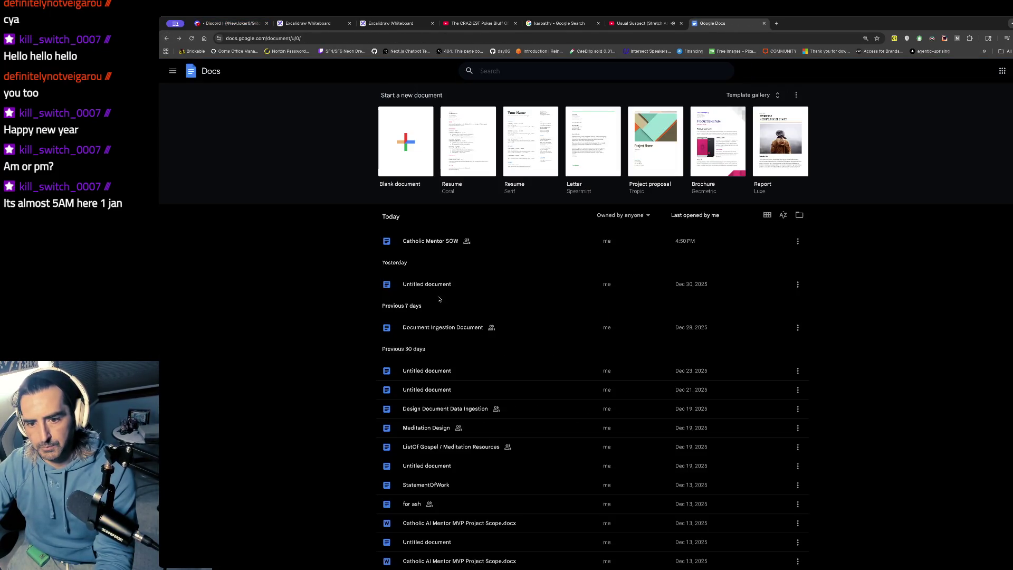
pyautogui.click(437, 285)
pyautogui.scroll(-15, 610, 351)
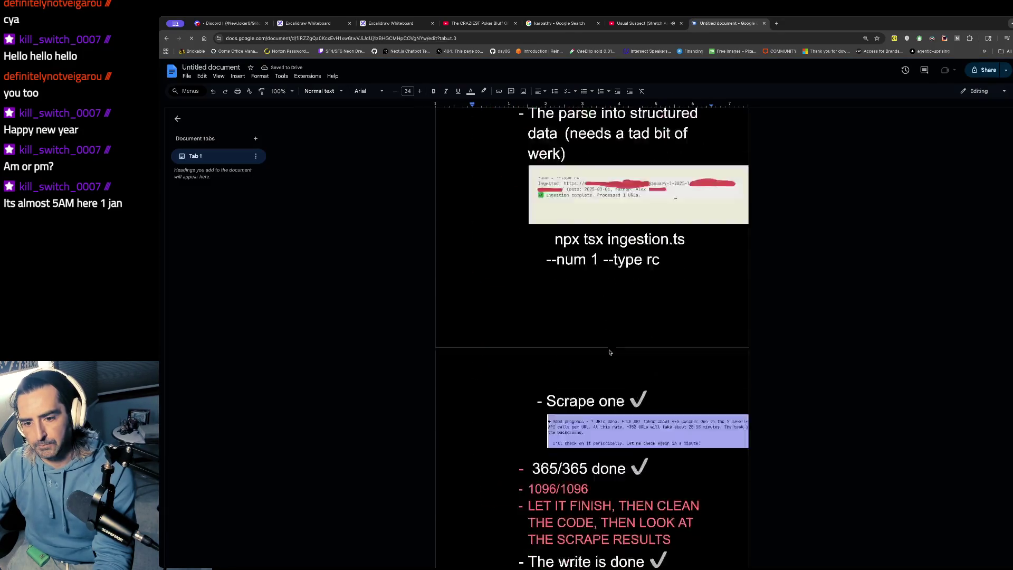
# Add an unbulleted empty line after the December 31st list's last bullet, onto the next page
pyautogui.scroll(-20, 609, 351)
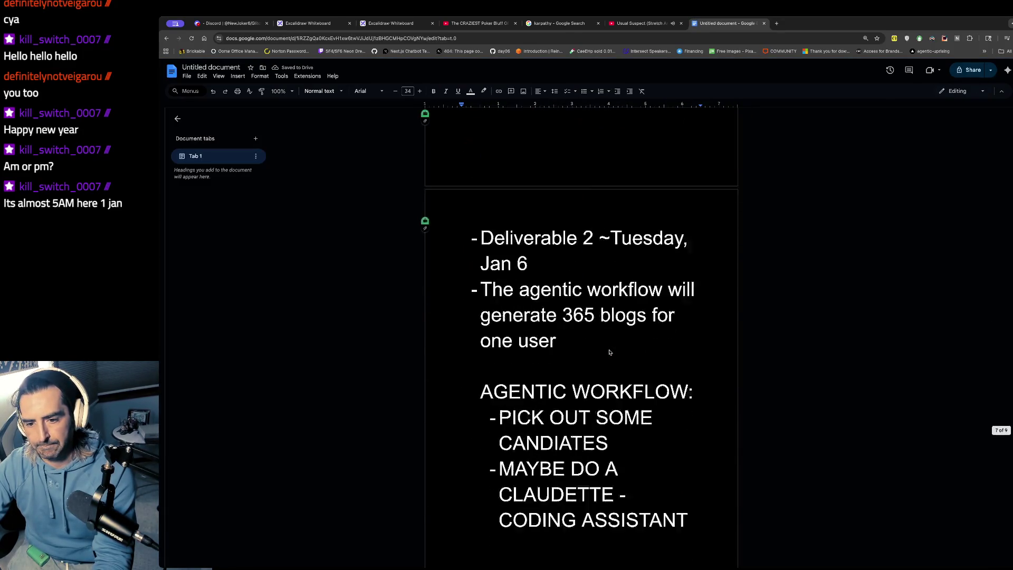
pyautogui.scroll(-3, 609, 352)
pyautogui.scroll(2, 608, 350)
pyautogui.click(586, 316)
pyautogui.press('Return')
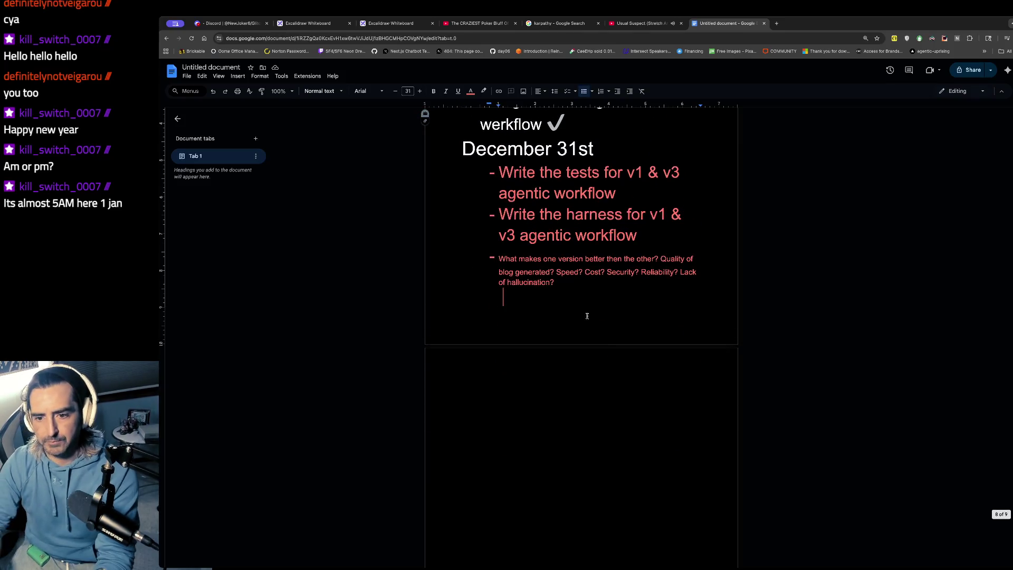
pyautogui.press('BackSpace')
pyautogui.press('BackSpace')
pyautogui.press('Return')
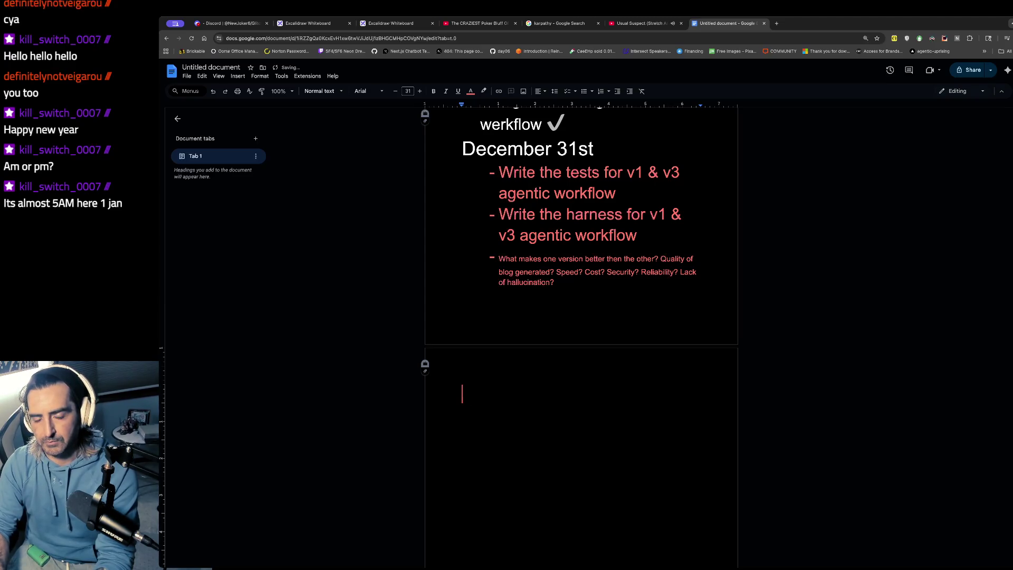
# Type the sign-off "Werkin', holla at me" at the top of the new page
pyautogui.write('WORKING')
pyautogui.press('BackSpace')
pyautogui.press('BackSpace')
pyautogui.press('BackSpace')
pyautogui.press('Return')
pyautogui.write('Wo')
pyautogui.press('BackSpace')
pyautogui.write("erkin'")
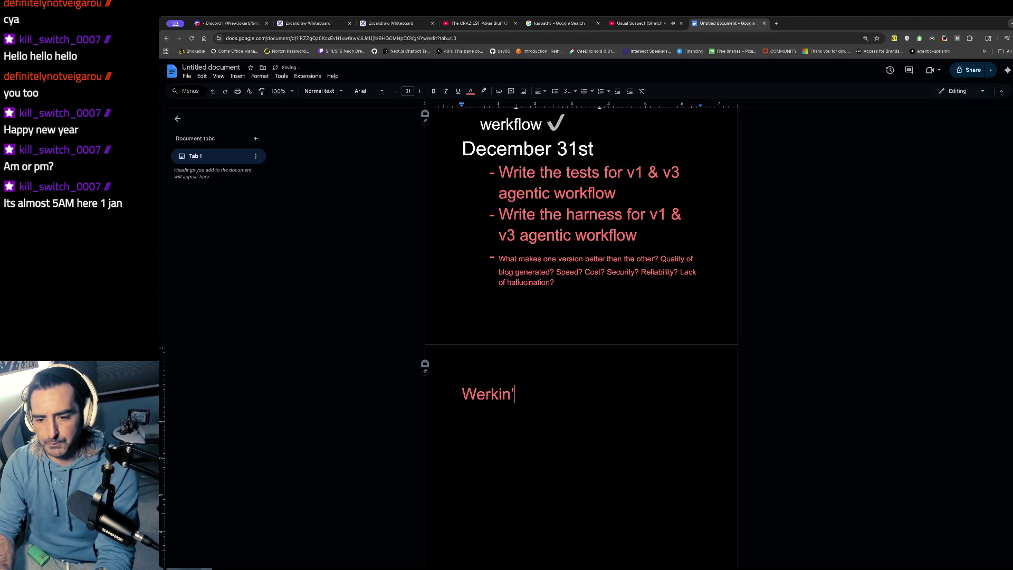
pyautogui.write(', holla at m')
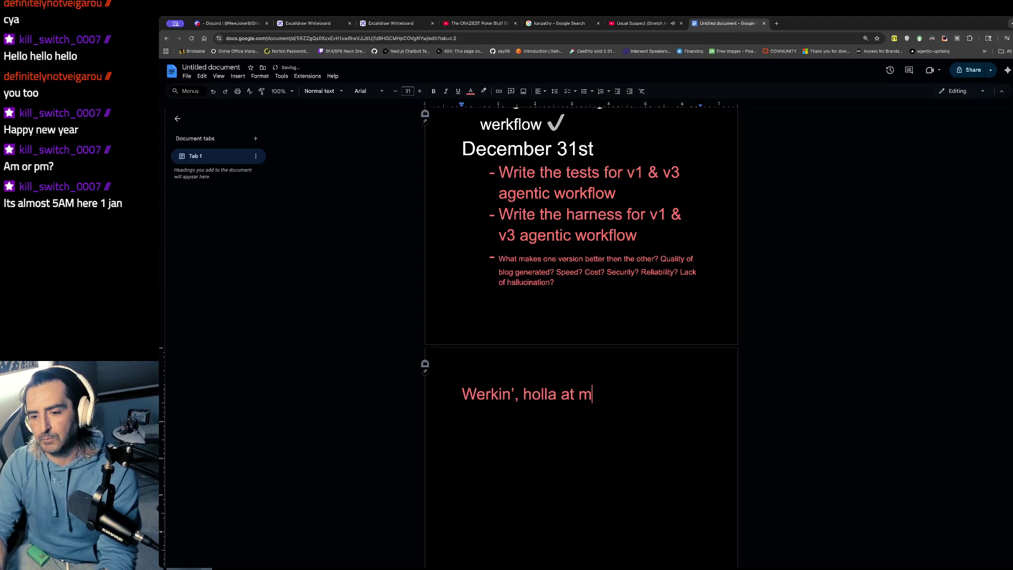
pyautogui.write('e')
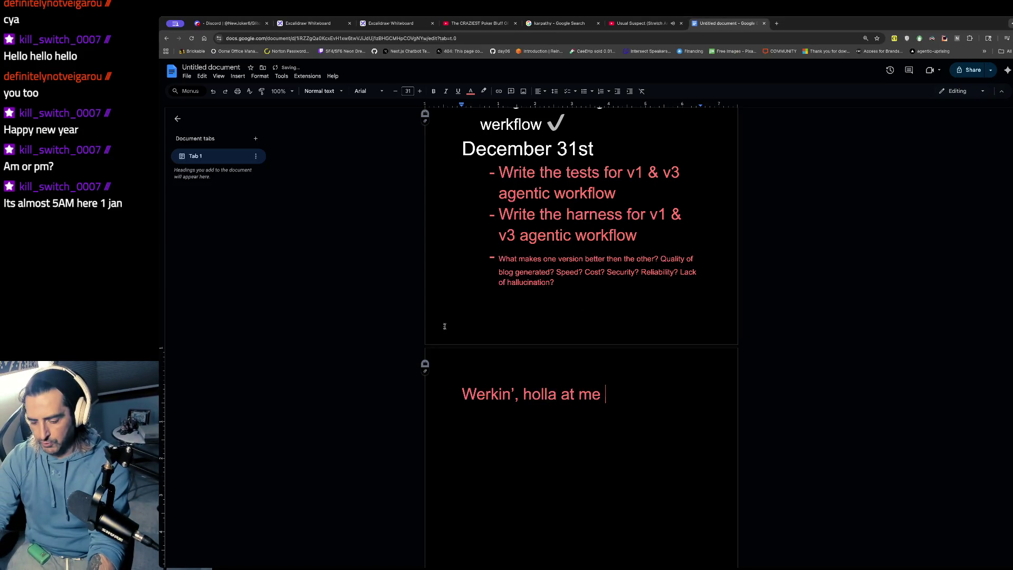
pyautogui.scroll(5, 444, 325)
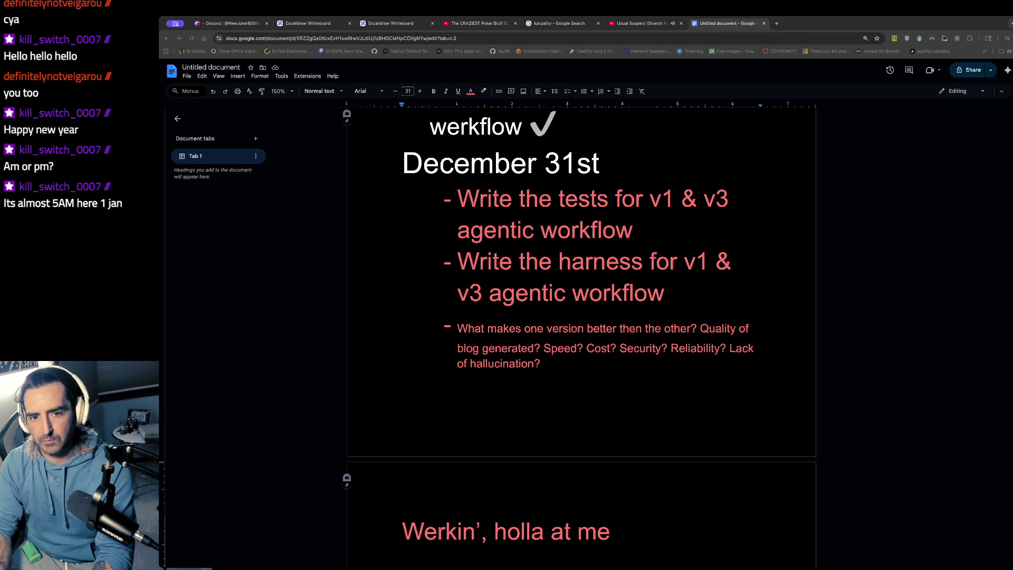
pyautogui.click(188, 220)
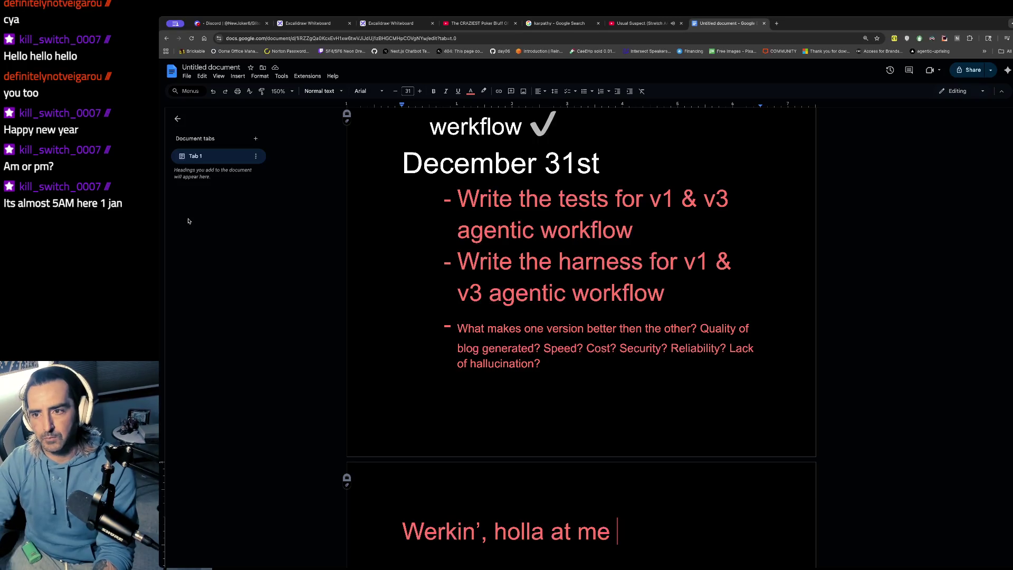
pyautogui.hotkey('ctrl', 't')
pyautogui.click(500, 51)
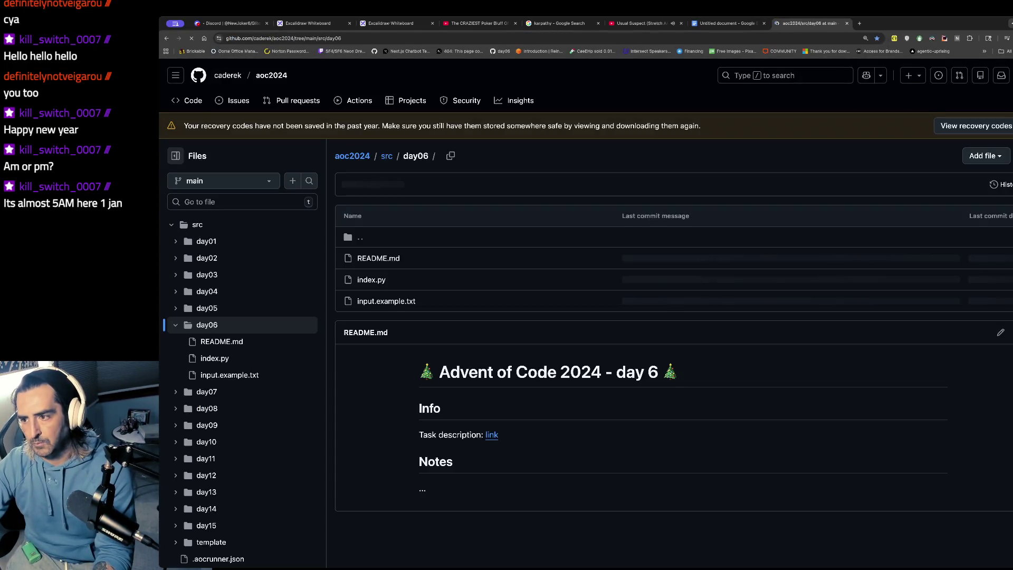
pyautogui.click(1009, 75)
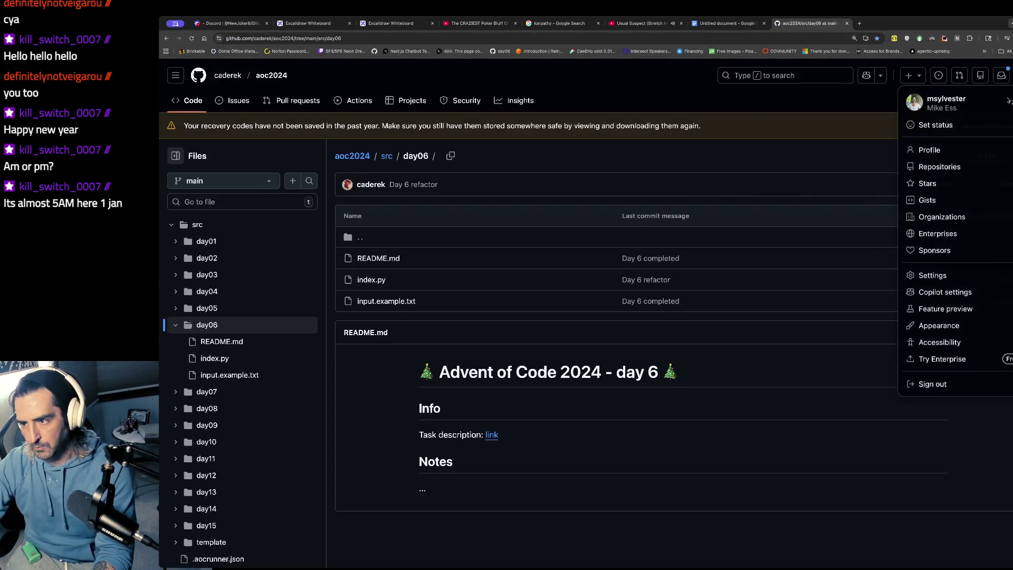
pyautogui.click(934, 168)
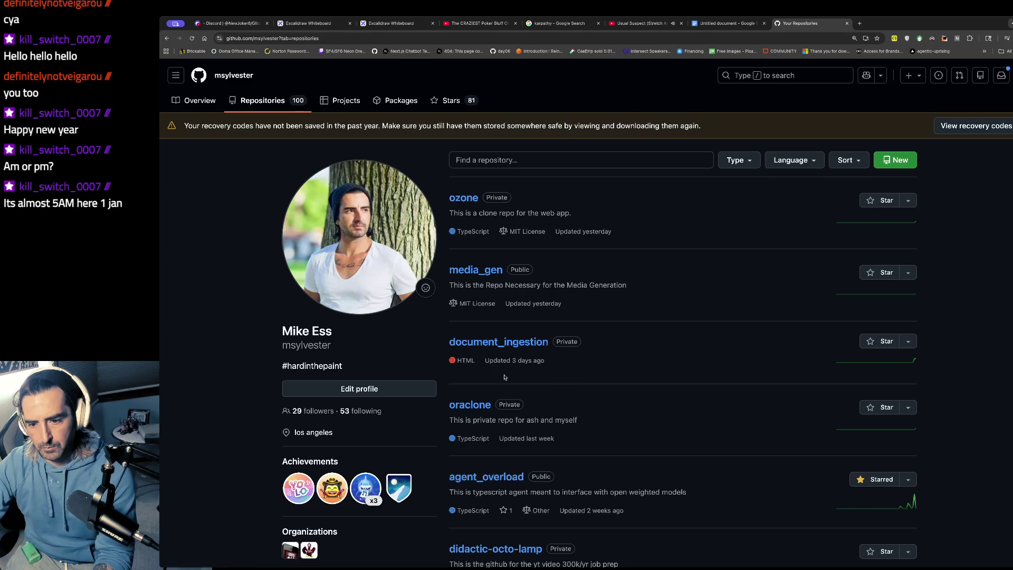
pyautogui.scroll(-1, 503, 375)
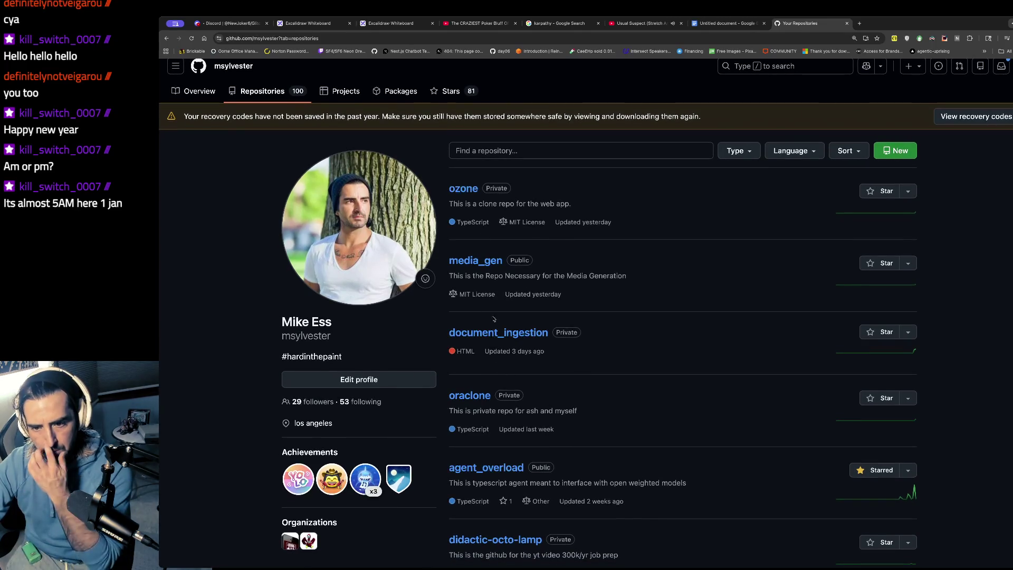
pyautogui.click(520, 38)
pyautogui.press('Return')
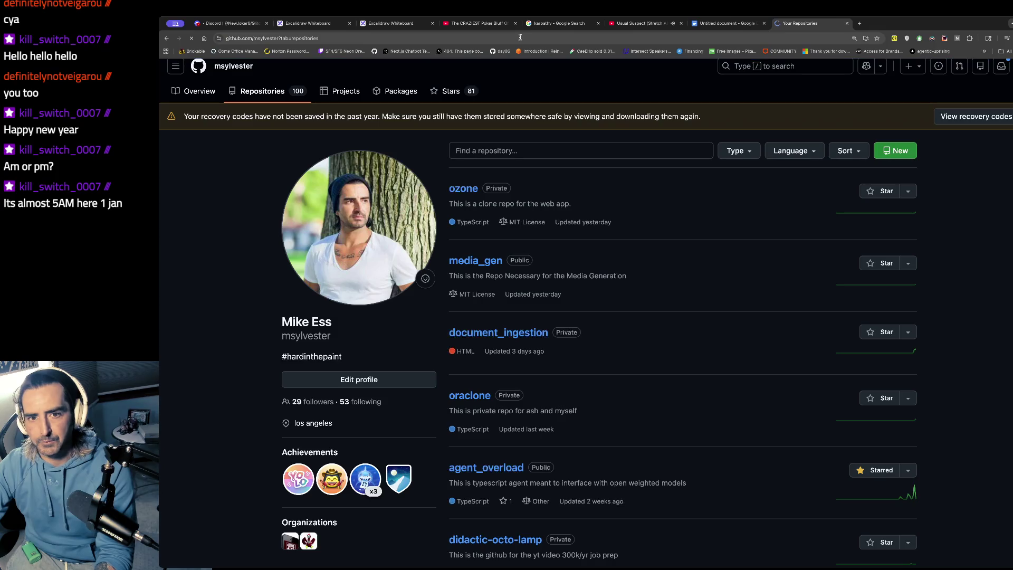
pyautogui.click(519, 37)
pyautogui.click(847, 23)
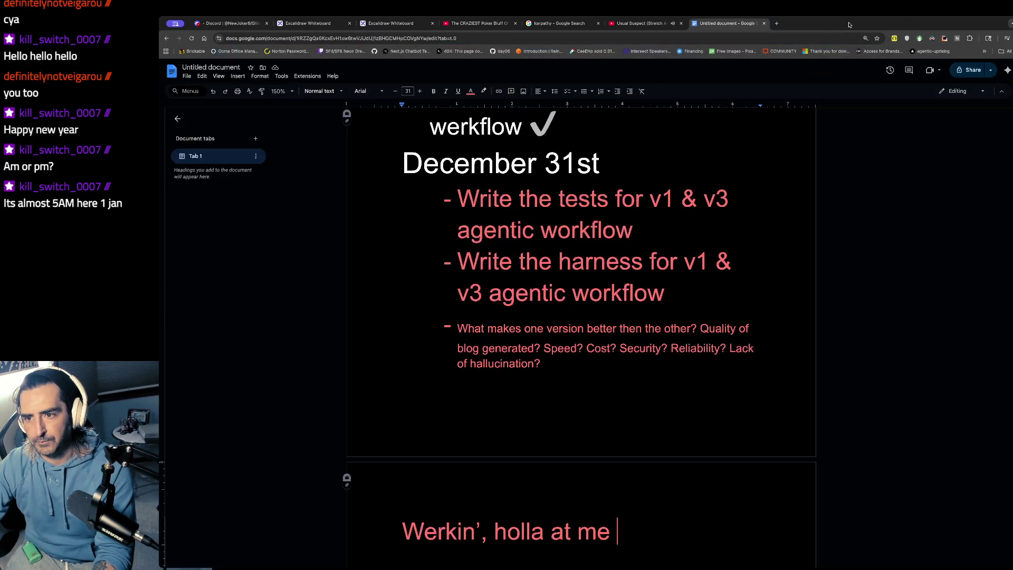
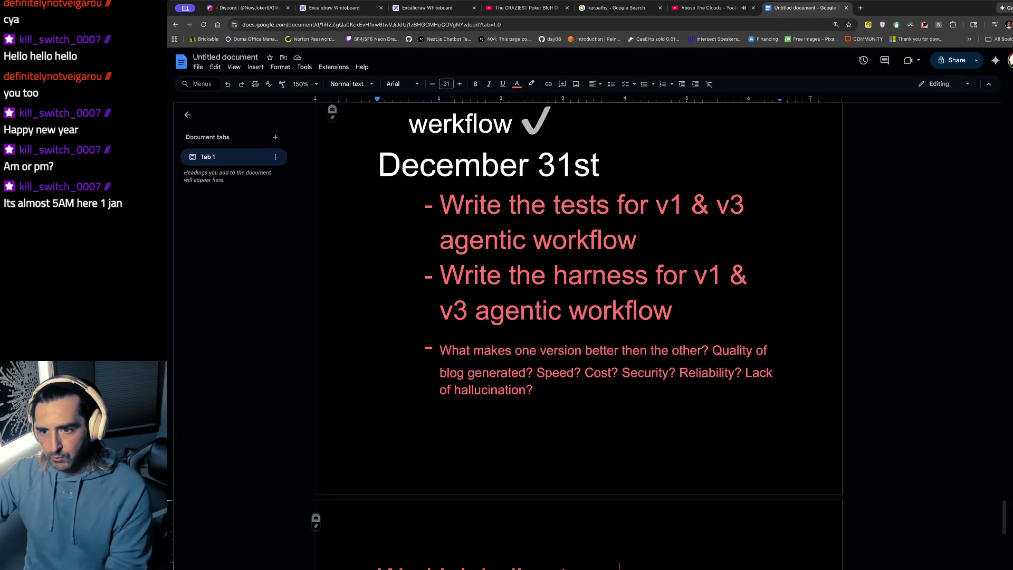
# Select the first two December 31st task bullets, then switch to the 'The Hop - YouTube' tab
pyautogui.moveTo(527, 235); pyautogui.dragTo(531, 282)
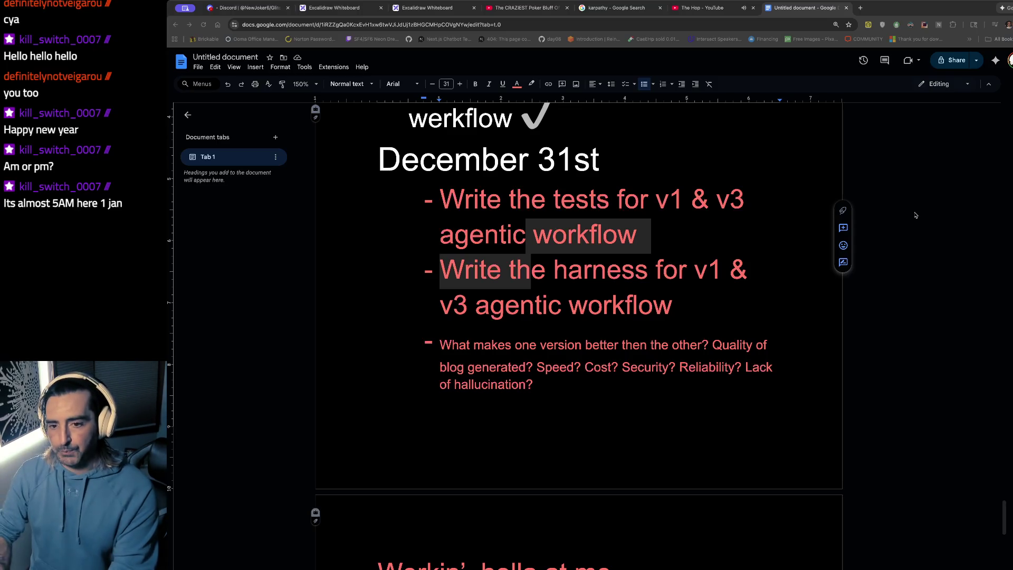
pyautogui.press('super+Tab')
pyautogui.press('super+Tab')
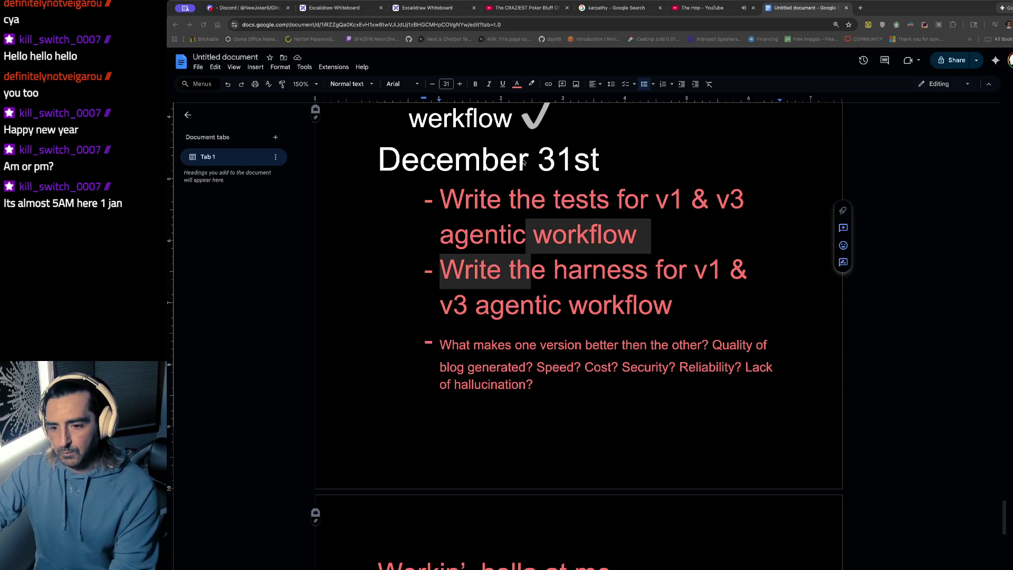
pyautogui.press('super+Tab')
pyautogui.click(701, 7)
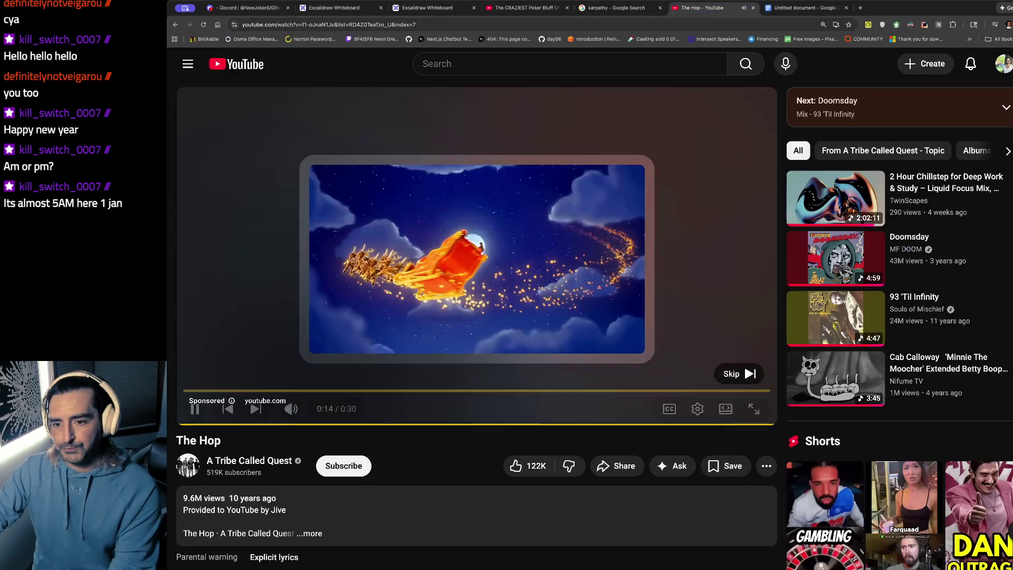
# Skip the YouTube ad so The Hop plays, then switch to the Excalidraw Whiteboard tab
pyautogui.click(737, 374)
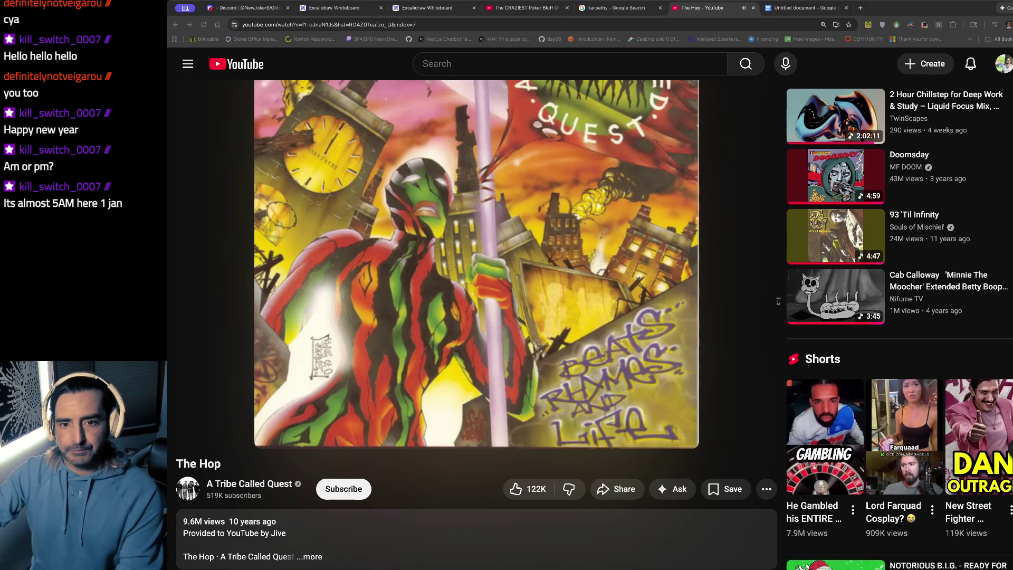
pyautogui.click(335, 8)
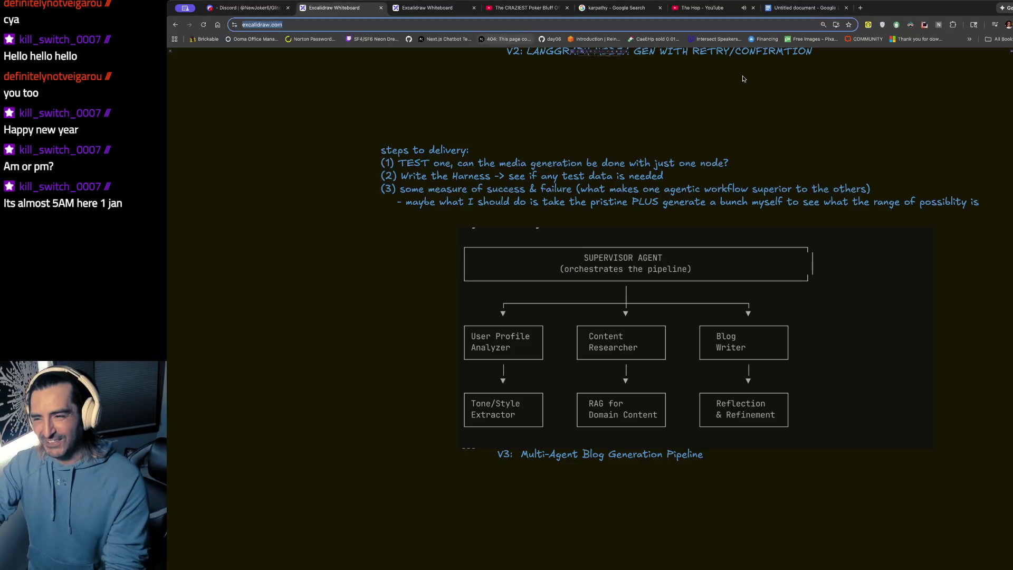
pyautogui.press('super+Tab')
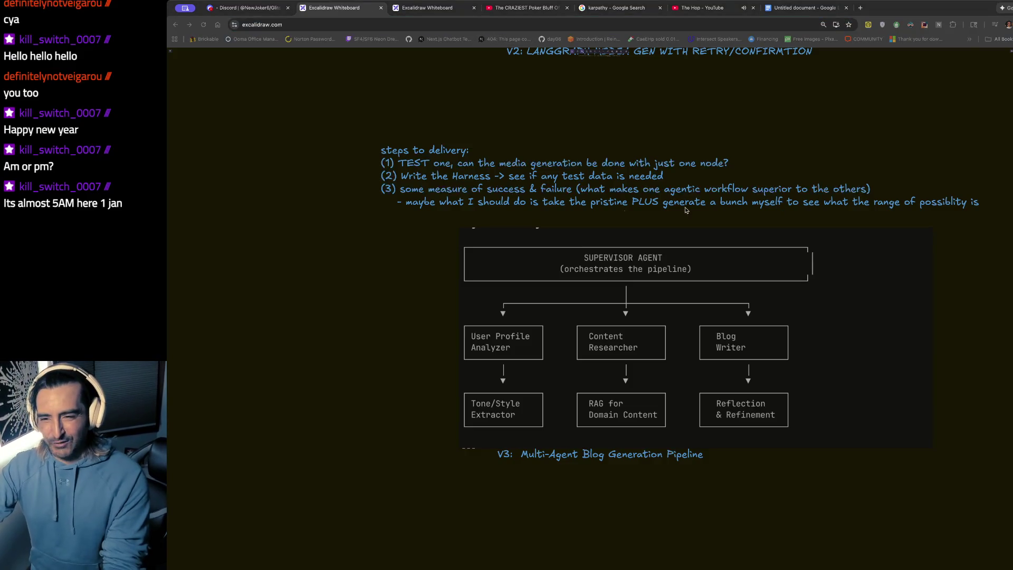
# Select the steps-to-delivery text block above the V3 pipeline diagram and review the notes
pyautogui.press('super+Tab')
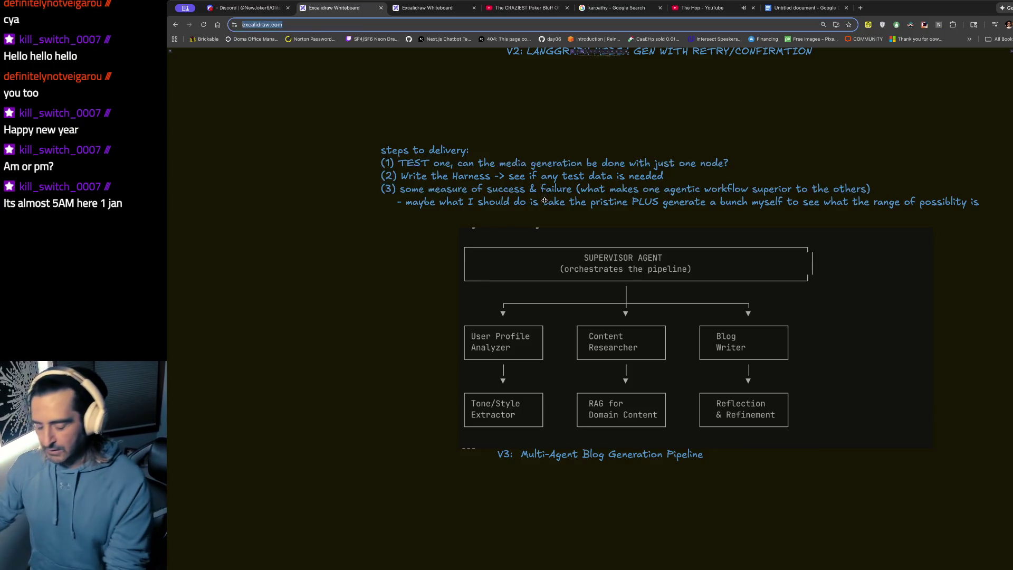
pyautogui.scroll(-1, 544, 201)
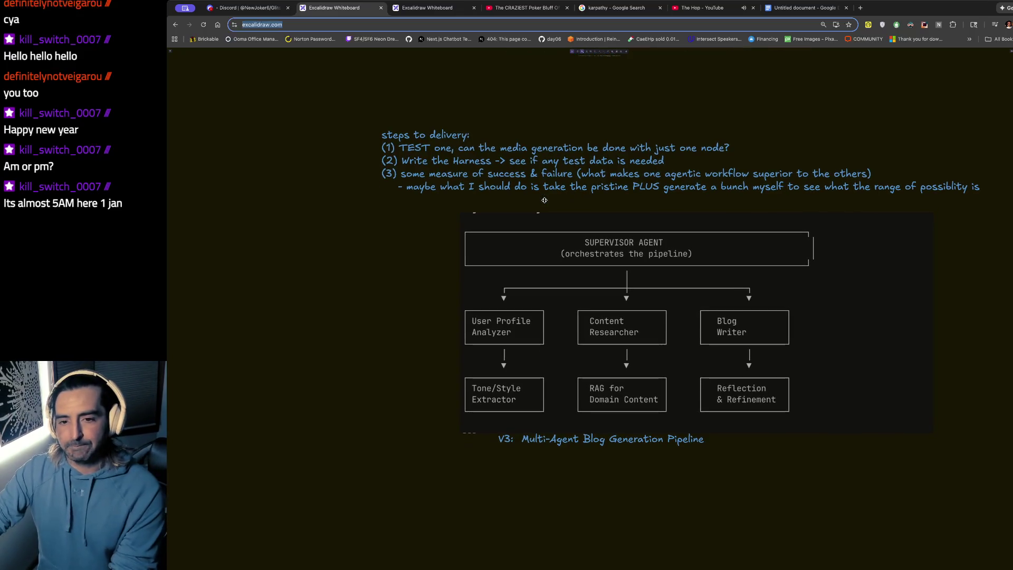
pyautogui.scroll(-3, 544, 200)
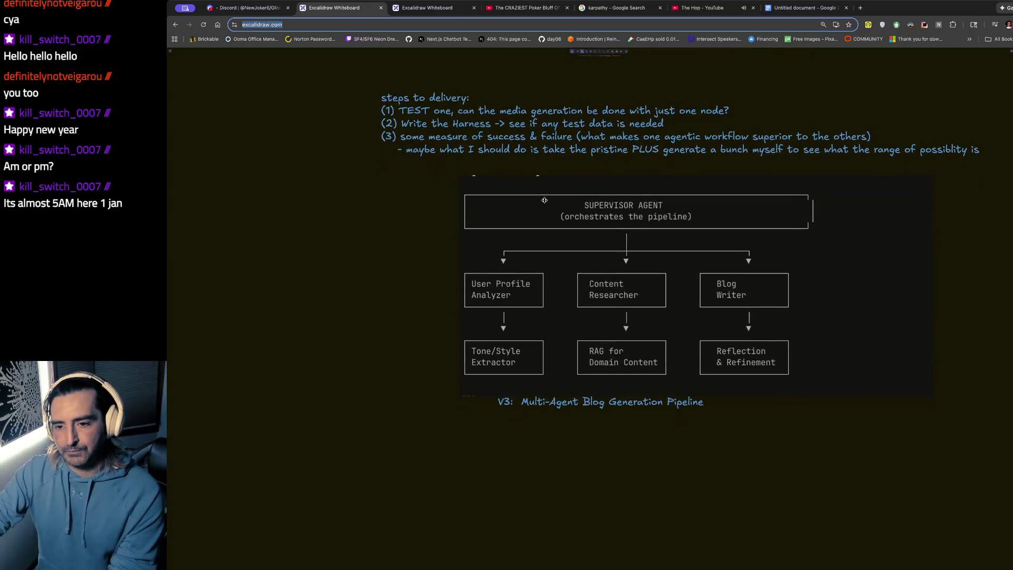
pyautogui.click(544, 152)
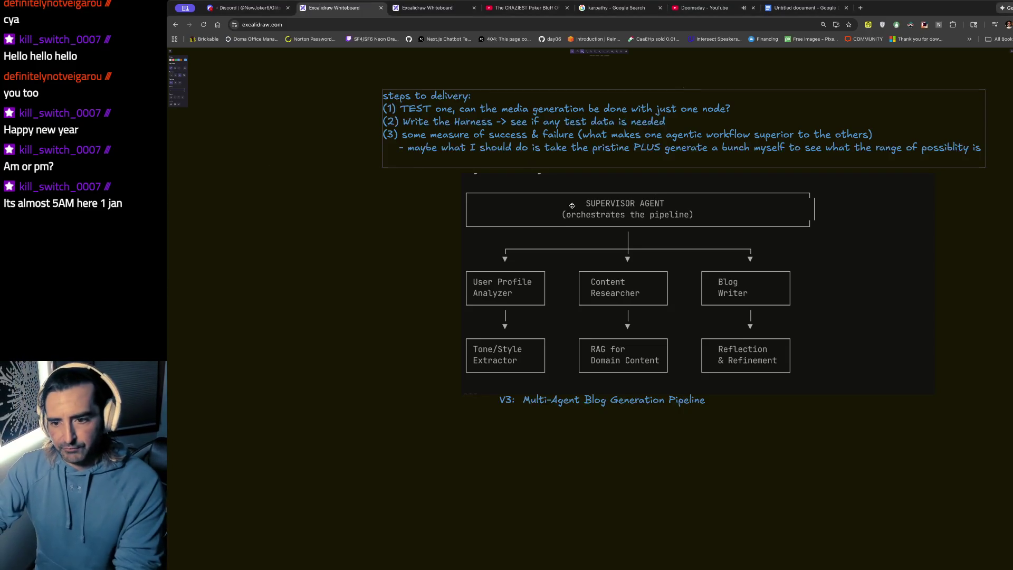
pyautogui.scroll(1, 572, 206)
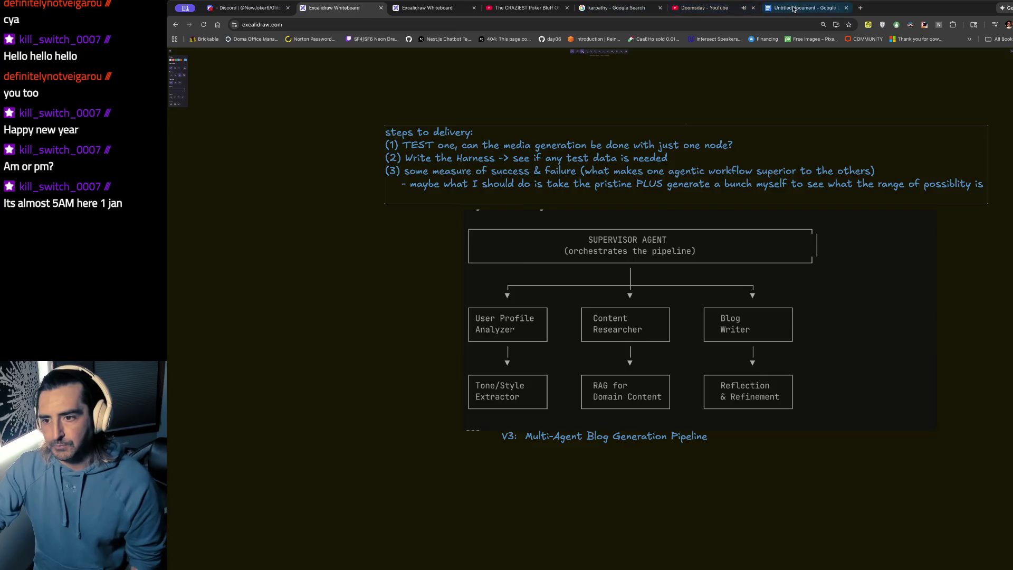
# Return to the Untitled Google Docs note and scroll down to the December 31st tasks
pyautogui.click(802, 7)
pyautogui.scroll(-1, 488, 349)
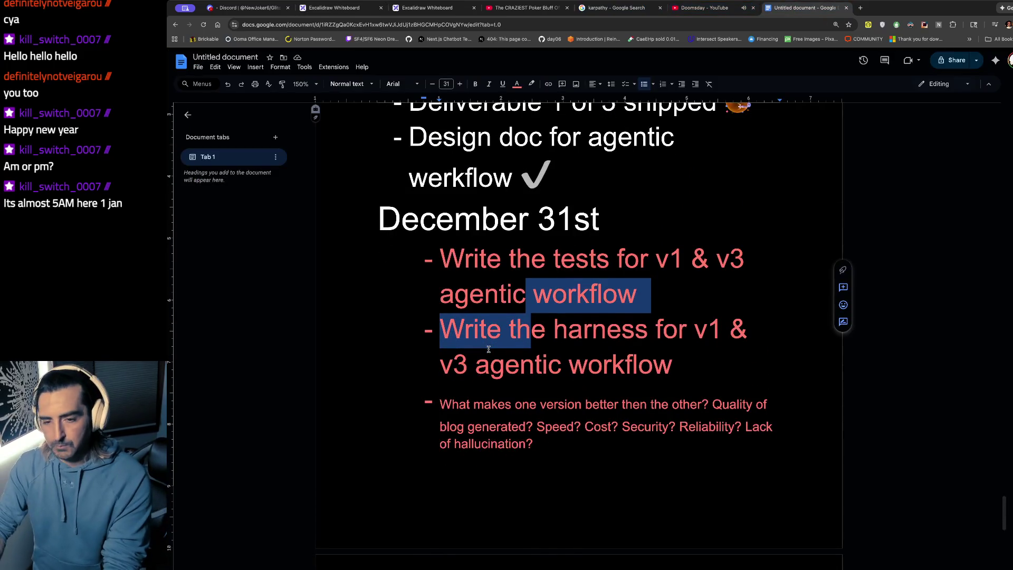
pyautogui.scroll(-5, 489, 350)
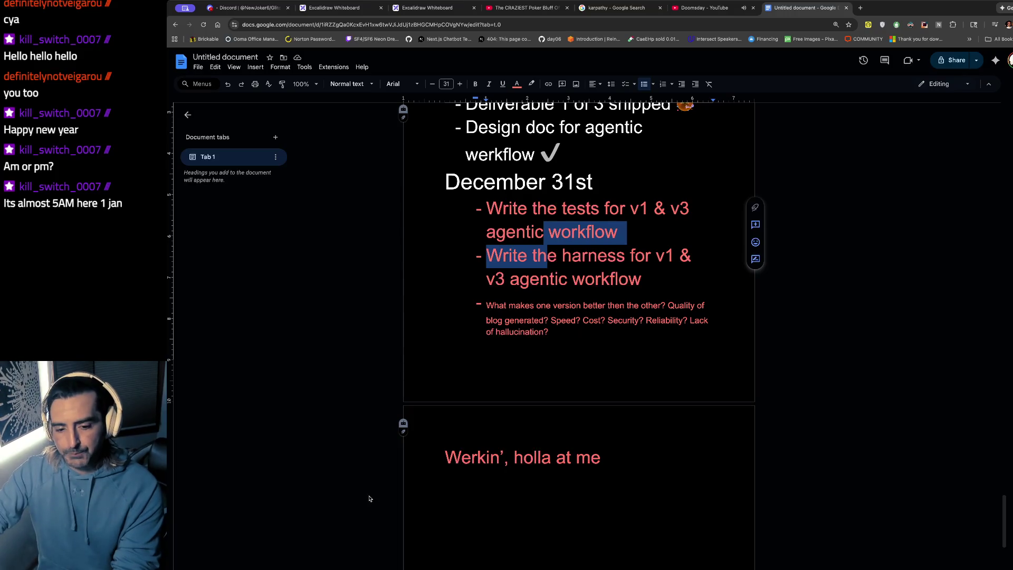
# Add a new bullet after the tests task and start typing 'definethe' into it
pyautogui.hotkey('alt', 'Tab')
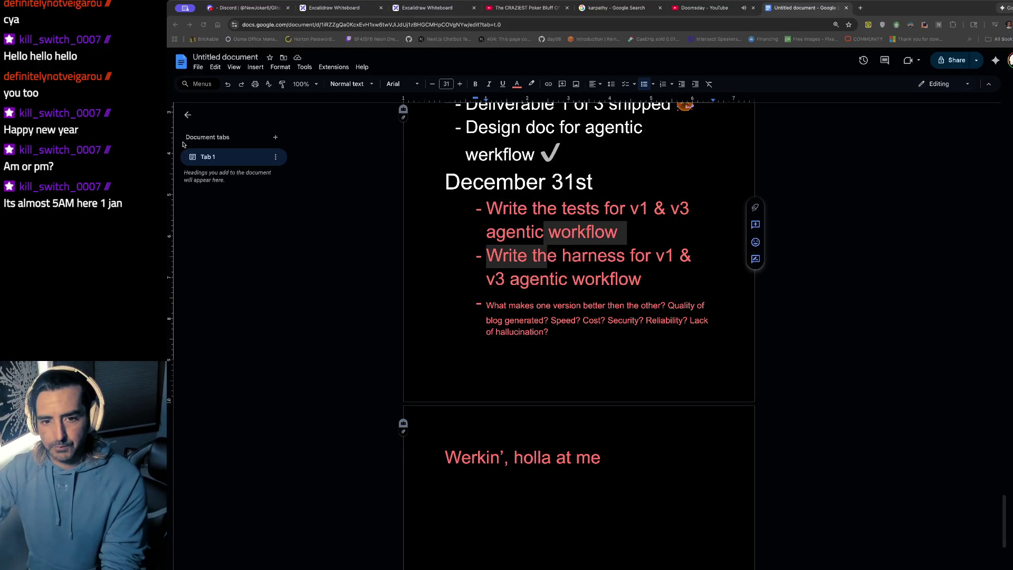
pyautogui.press('super+Tab')
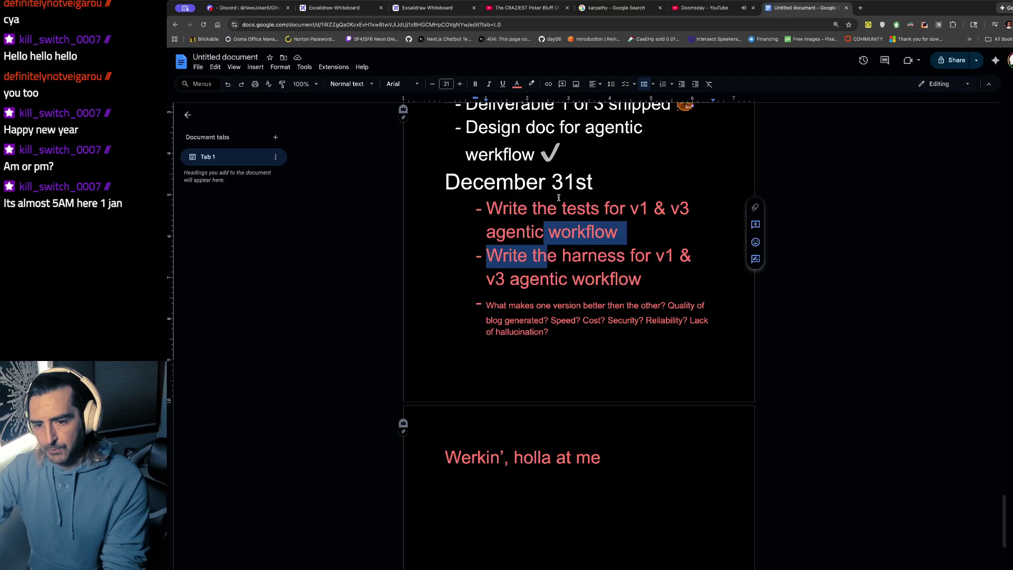
pyautogui.press('super+Tab')
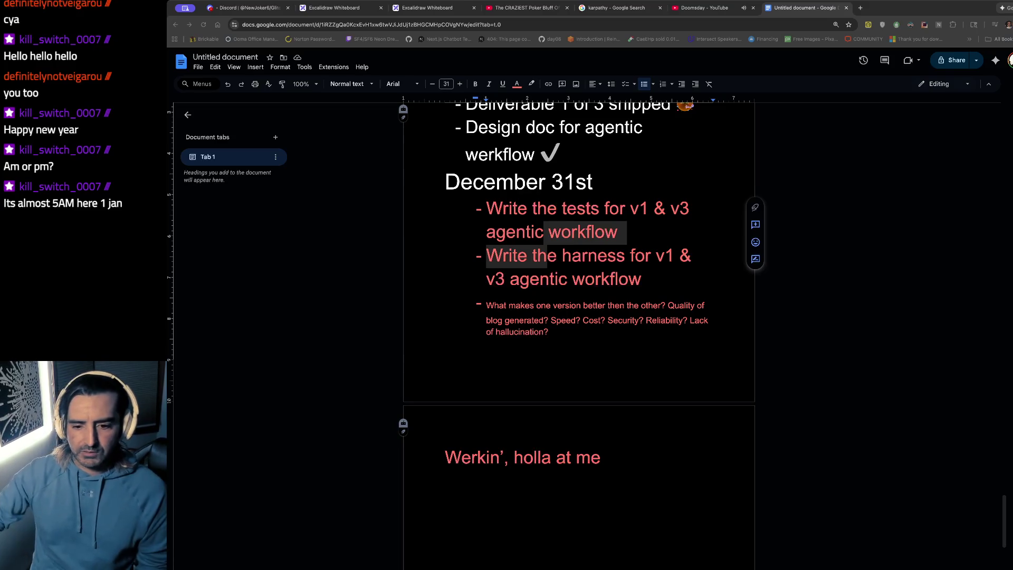
pyautogui.press('super+Tab')
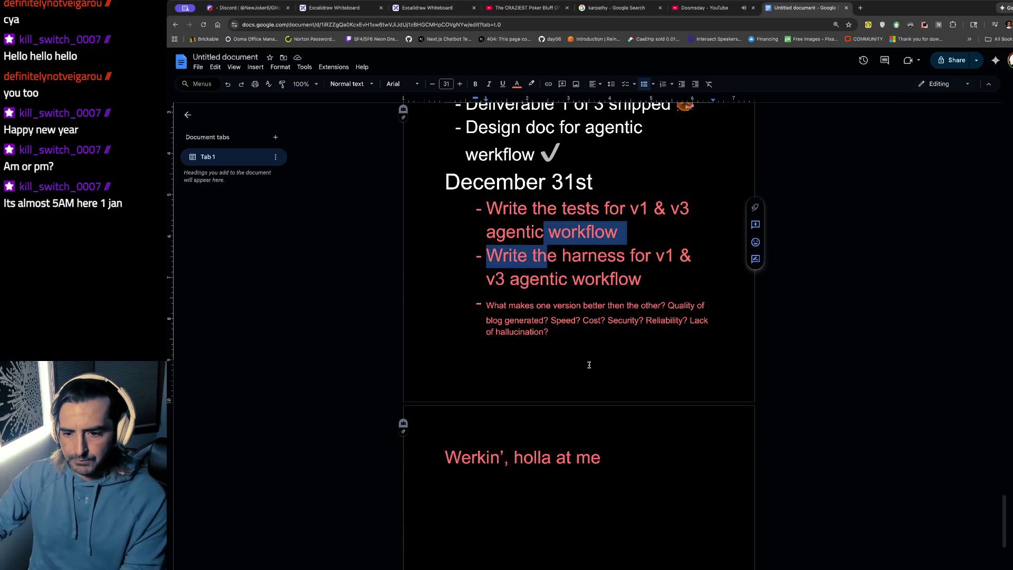
pyautogui.click(669, 221)
pyautogui.press('Return')
pyautogui.write("'")
pyautogui.press('BackSpace')
pyautogui.write('definethe')
pyautogui.press('BackSpace')
pyautogui.press('BackSpace')
pyautogui.press('BackSpace')
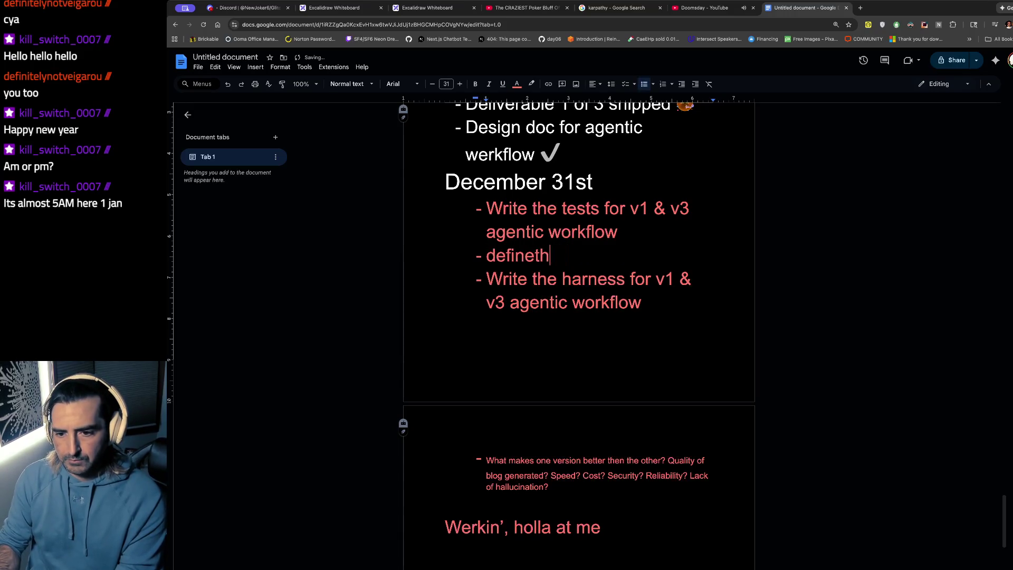